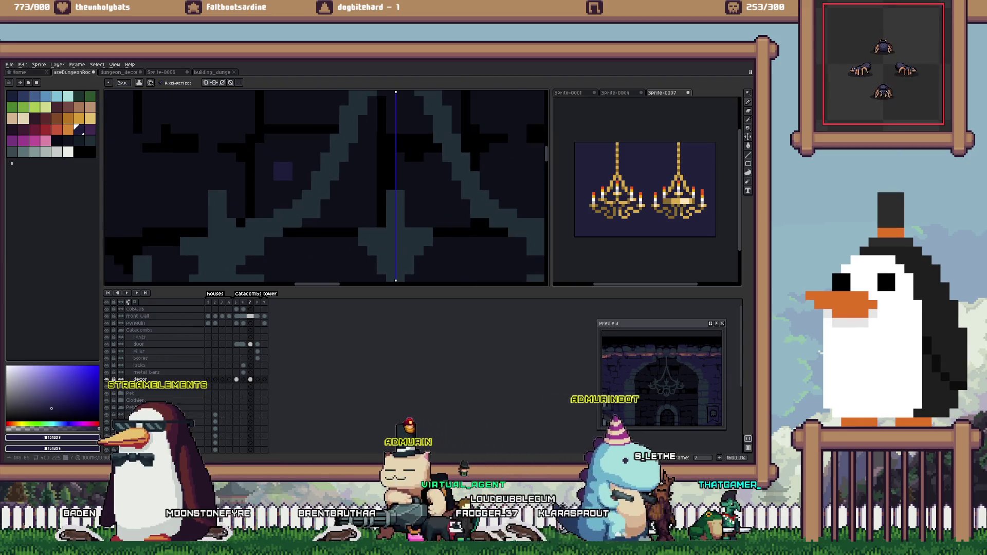
# - Magic-wand select the chandelier outline on the decor layer and zoom in to inspect it
pyautogui.scroll(-2, 334, 185)
pyautogui.click(333, 154)
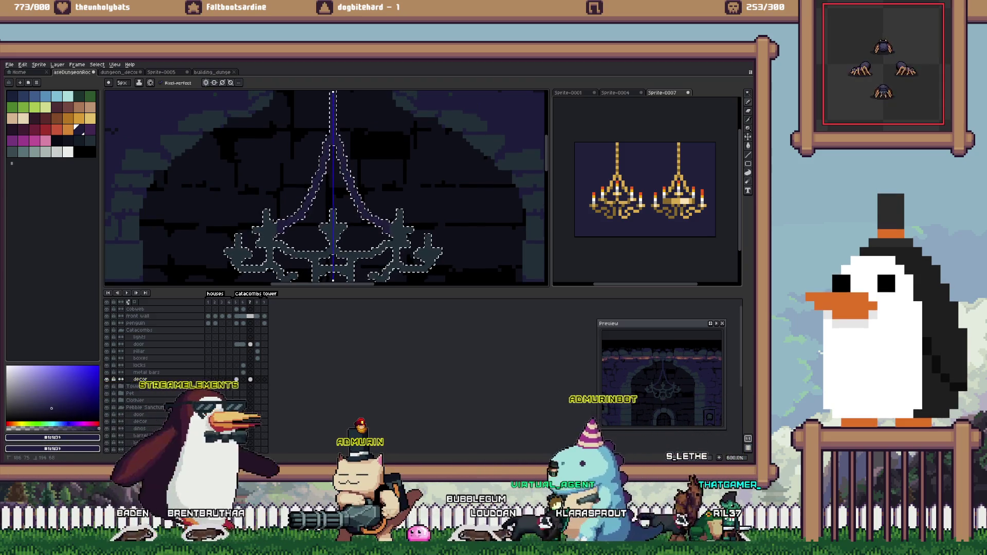
pyautogui.scroll(3, 326, 187)
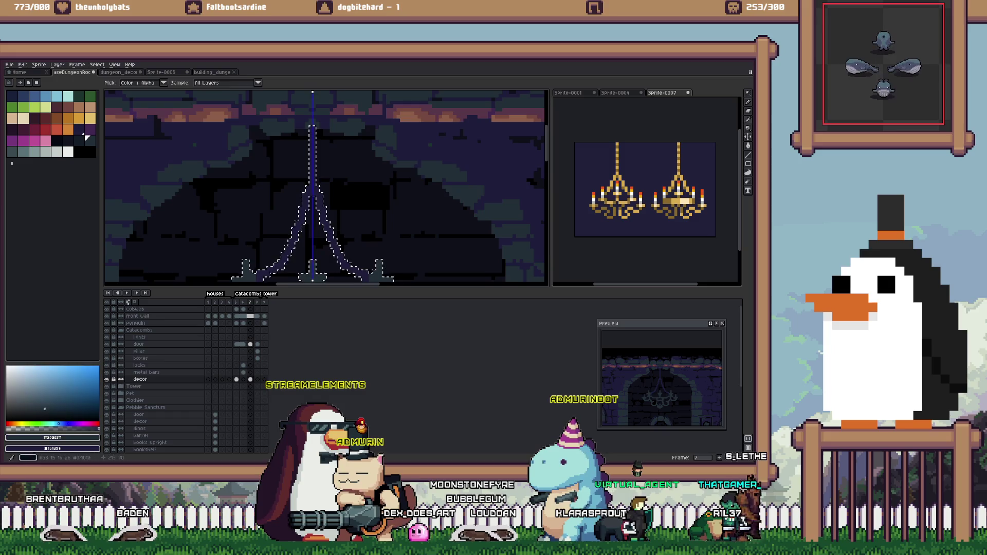
pyautogui.scroll(1, 311, 149)
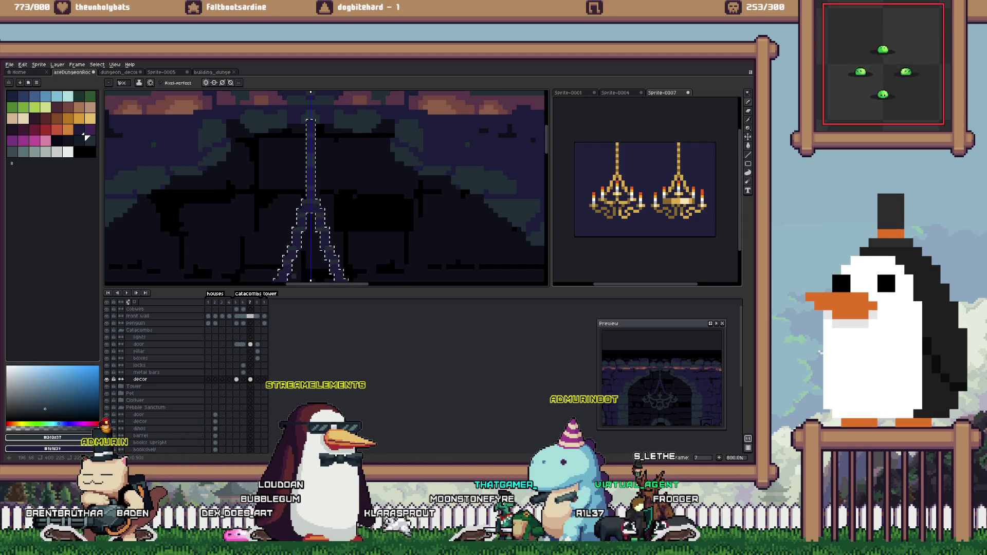
pyautogui.scroll(-4, 326, 187)
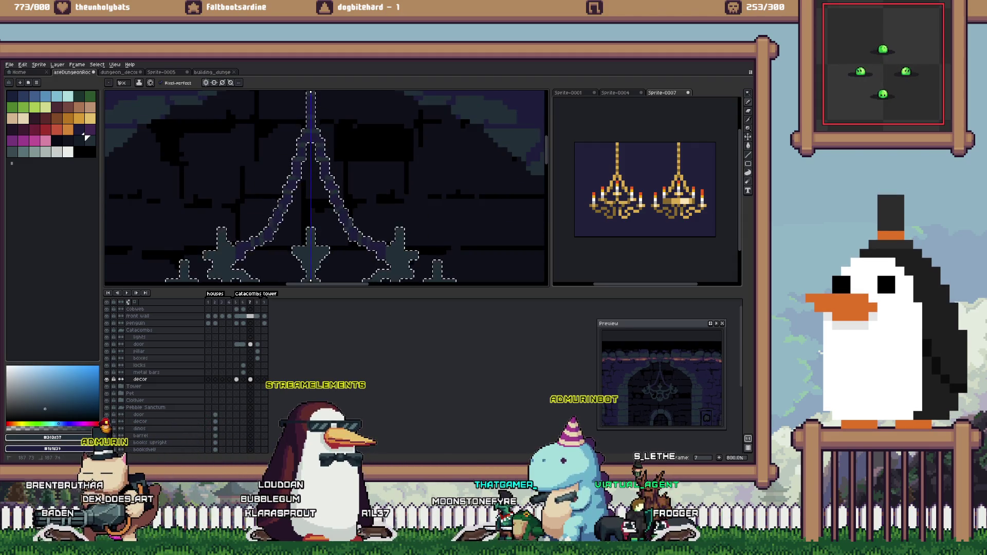
pyautogui.scroll(-1, 255, 224)
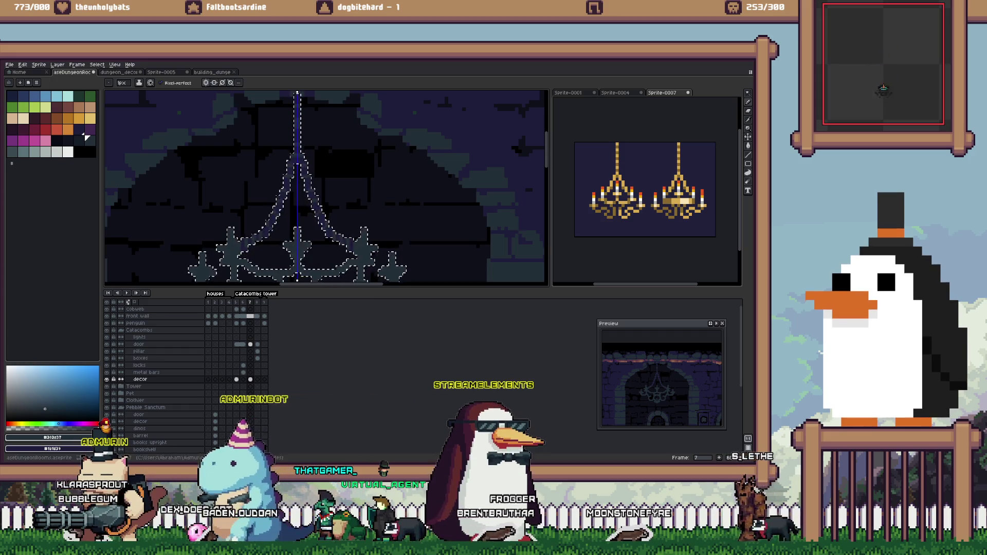
pyautogui.scroll(3, 358, 239)
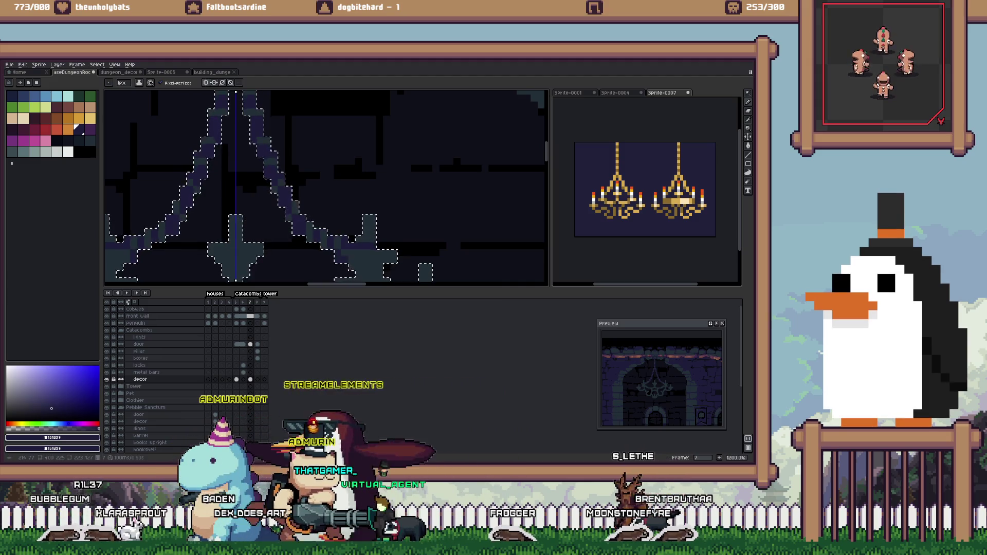
# - Sample the dark navy #1e1d39 from the chandelier and switch to the 1px Pencil
pyautogui.moveTo(326, 216); pyautogui.dragTo(312, 160)
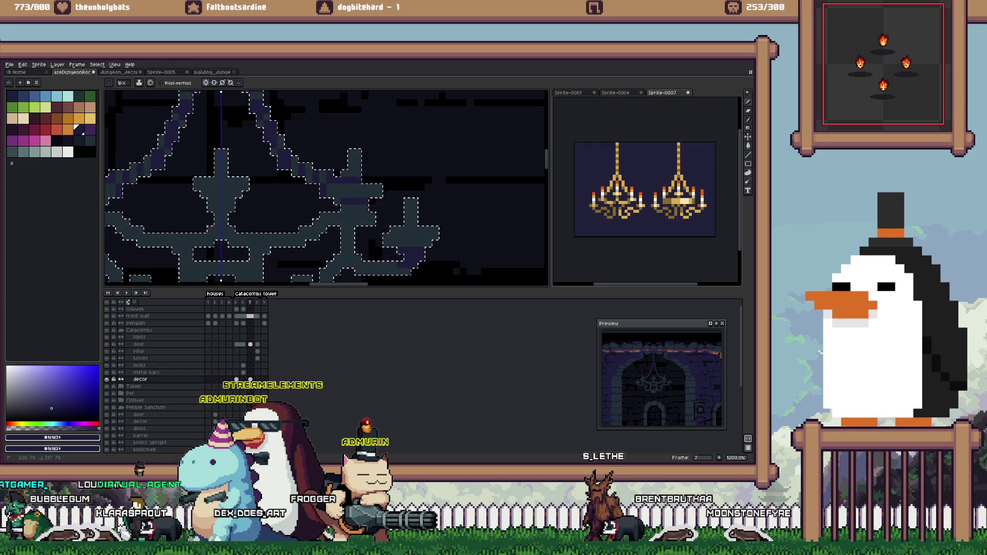
pyautogui.keyDown('alt'); pyautogui.click(231, 195); pyautogui.keyUp('alt')
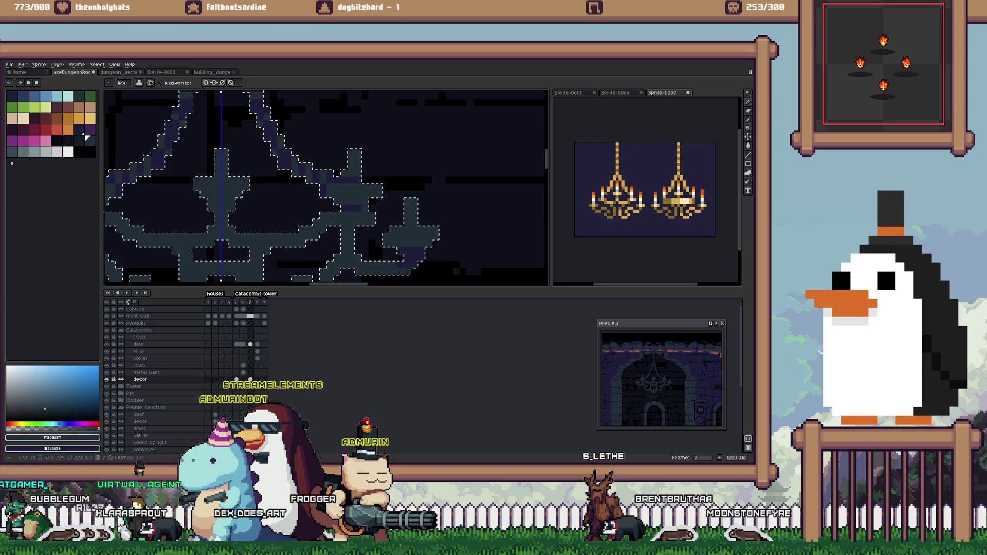
pyautogui.keyDown('alt'); pyautogui.click(226, 200); pyautogui.keyUp('alt')
pyautogui.moveTo(257, 185); pyautogui.dragTo(393, 187)
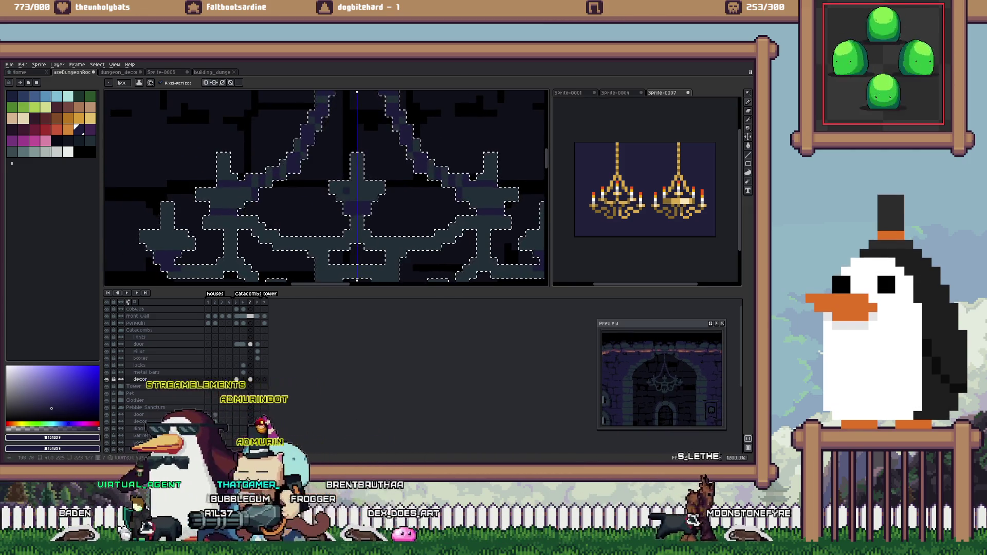
pyautogui.press('e')
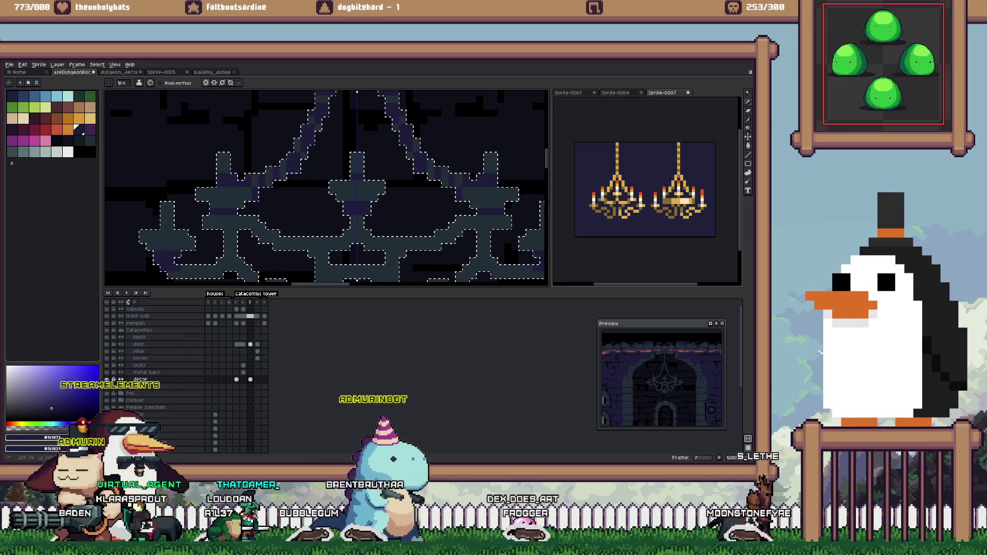
pyautogui.press('b')
pyautogui.moveTo(477, 173); pyautogui.dragTo(273, 122)
pyautogui.scroll(2, 348, 169)
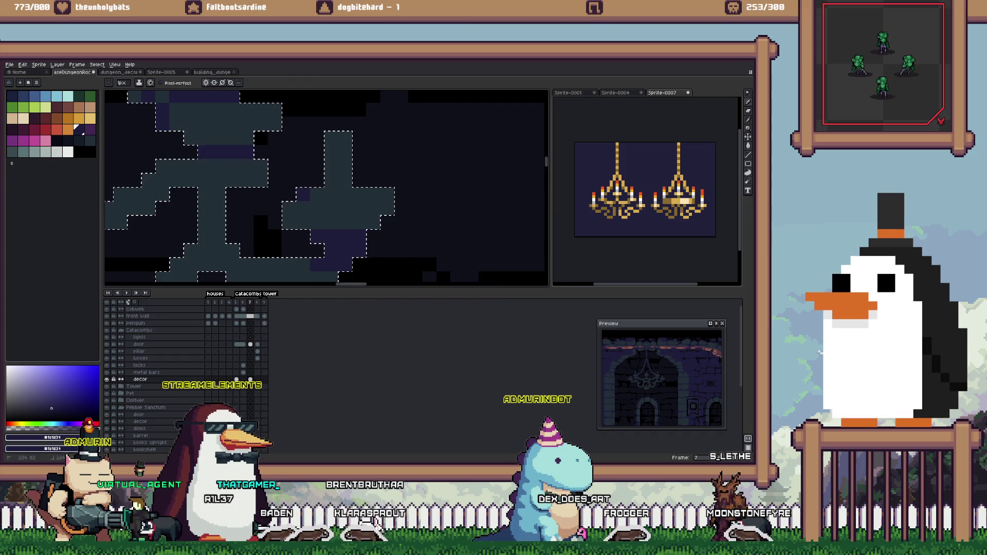
# - Sample the dark slate #202e37 swatch and return to the 2px pixel-perfect Pencil
pyautogui.scroll(-2, 348, 169)
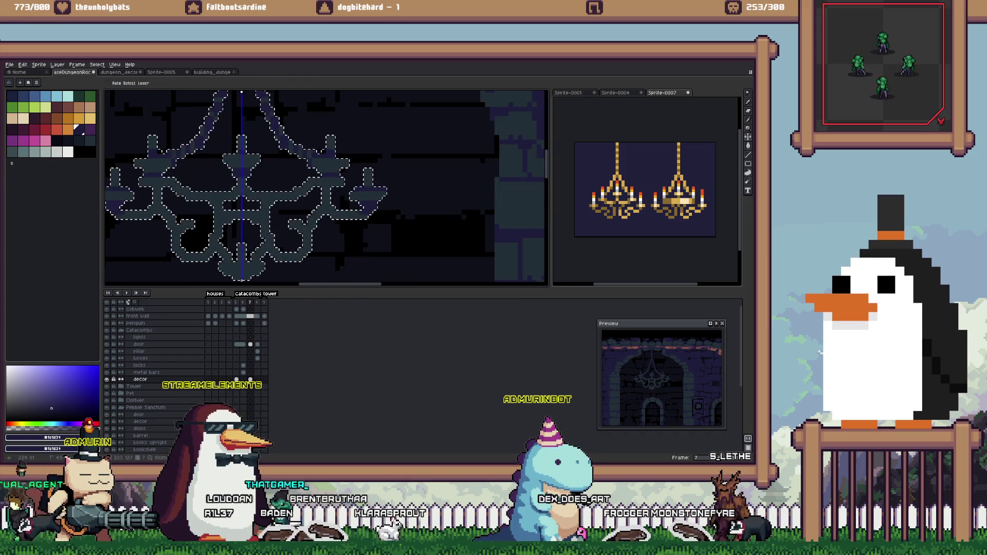
pyautogui.scroll(2, 221, 201)
pyautogui.scroll(-3, 221, 200)
pyautogui.scroll(1, 221, 201)
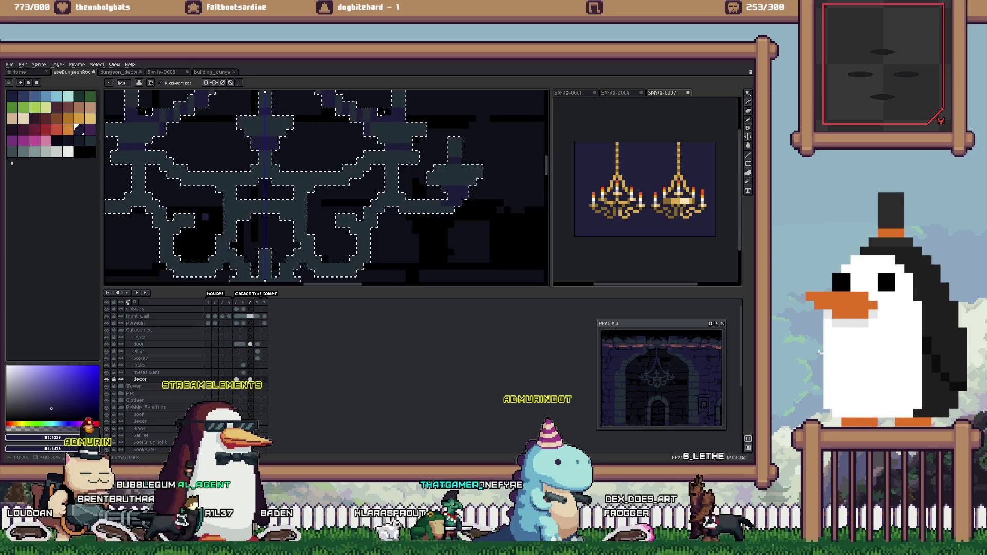
pyautogui.scroll(3, 227, 231)
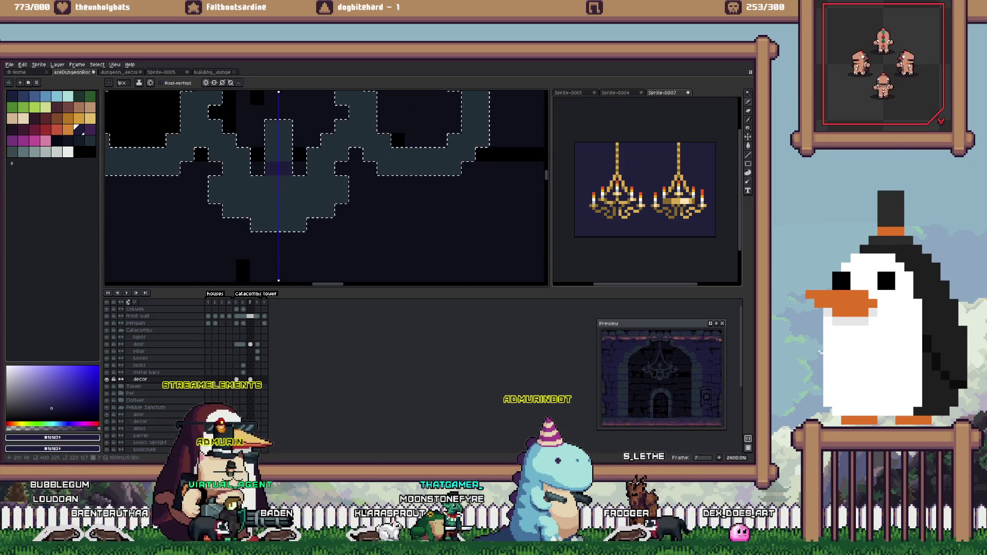
pyautogui.scroll(-3, 354, 206)
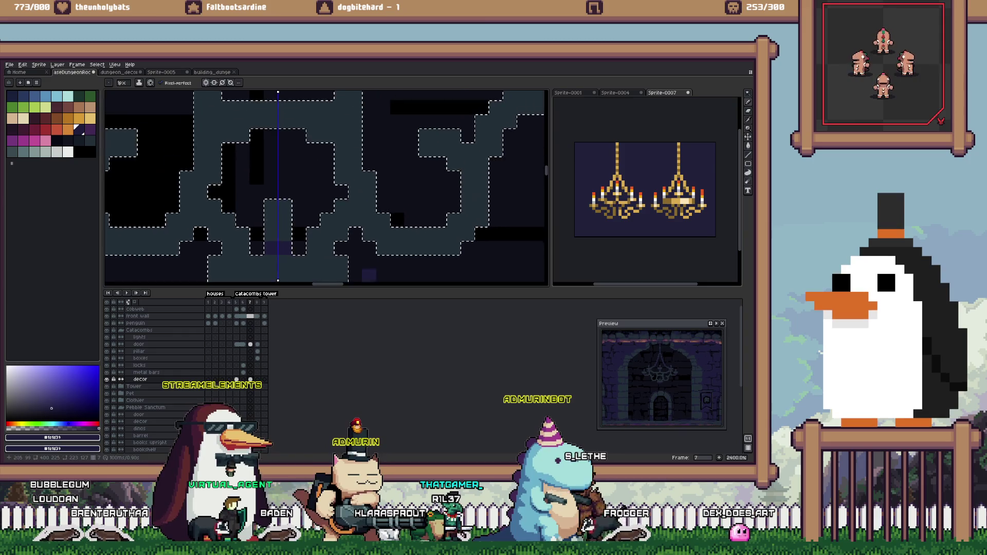
pyautogui.scroll(2, 323, 149)
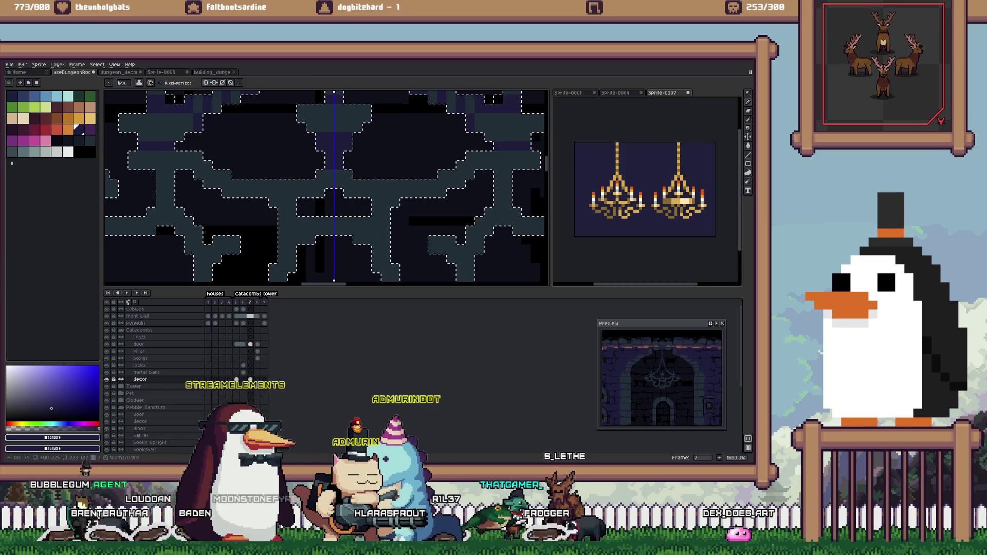
pyautogui.scroll(-1, 216, 185)
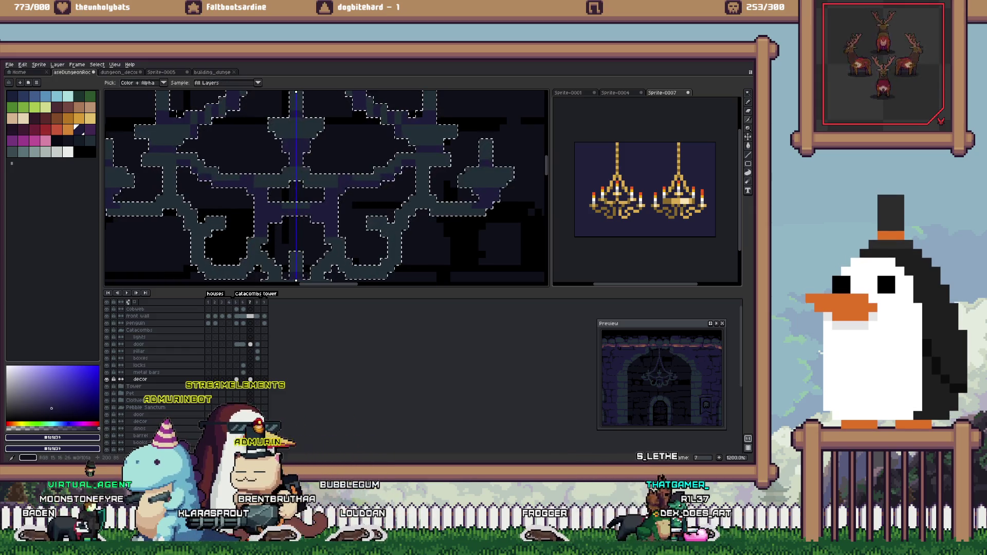
pyautogui.scroll(-2, 326, 186)
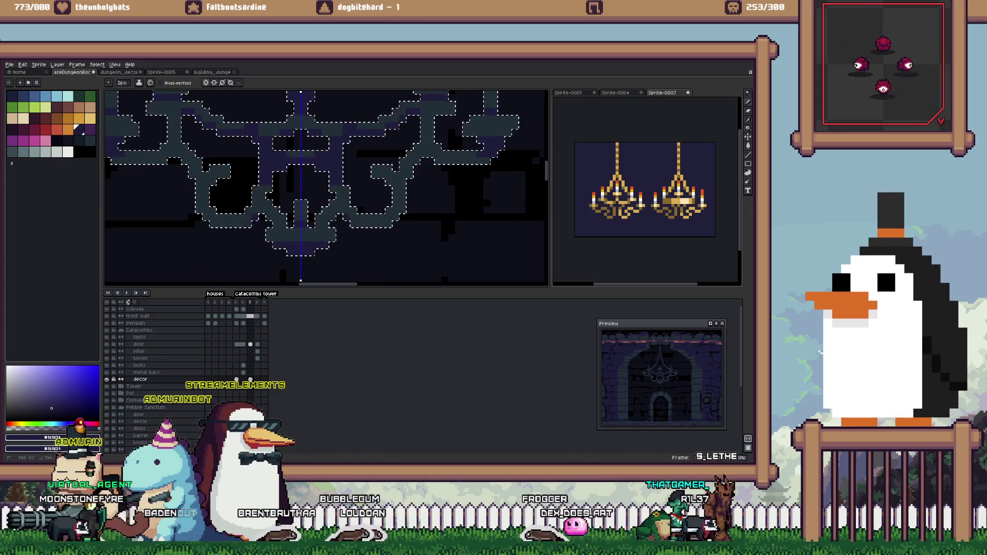
pyautogui.press('i')
pyautogui.click(87, 138)
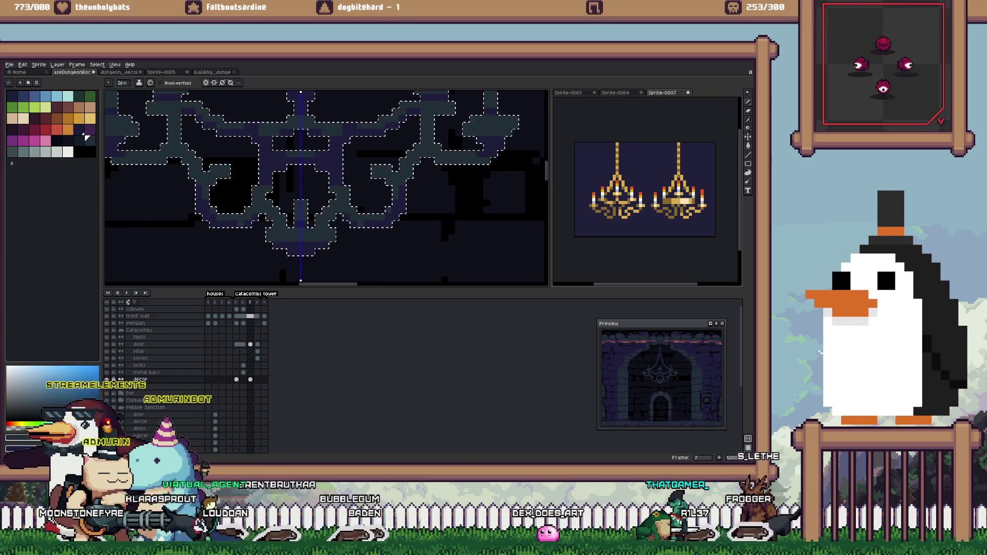
pyautogui.press('b')
pyautogui.scroll(2, 326, 186)
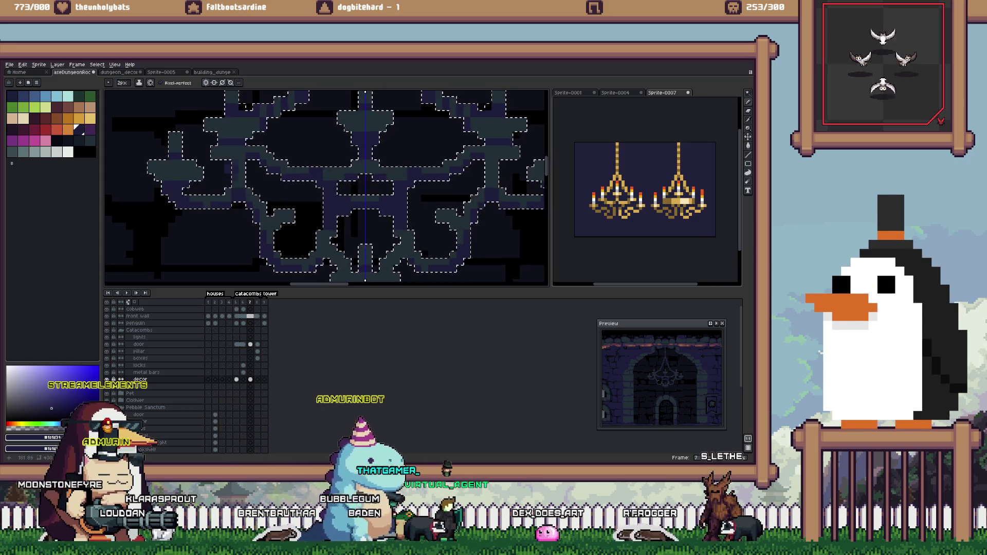
pyautogui.scroll(-3, 326, 186)
pyautogui.scroll(3, 326, 186)
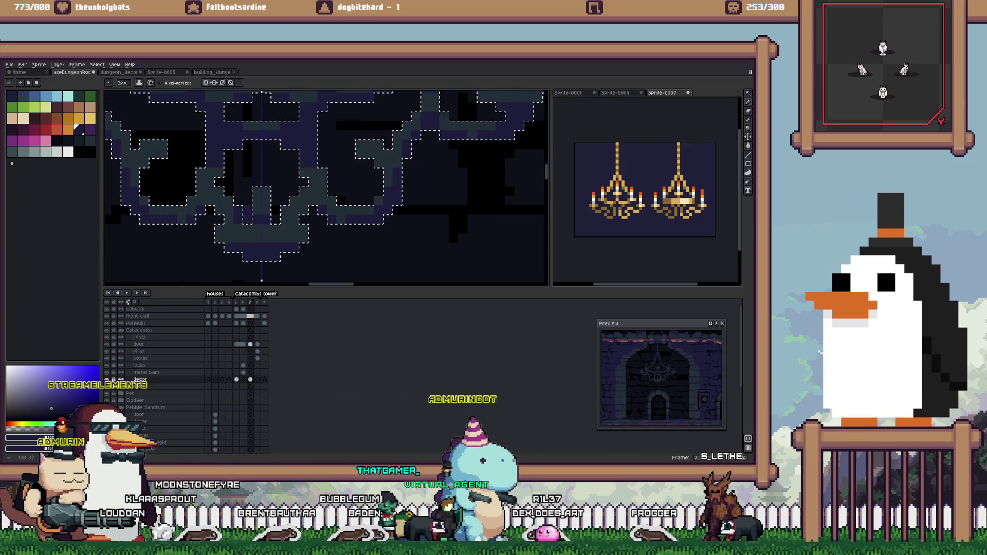
pyautogui.scroll(-4, 327, 186)
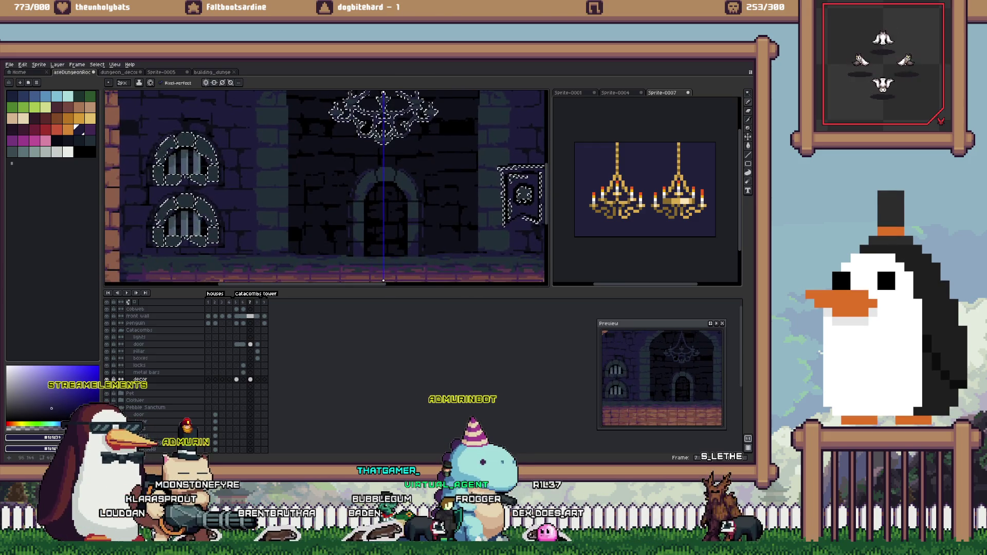
pyautogui.scroll(2, 303, 186)
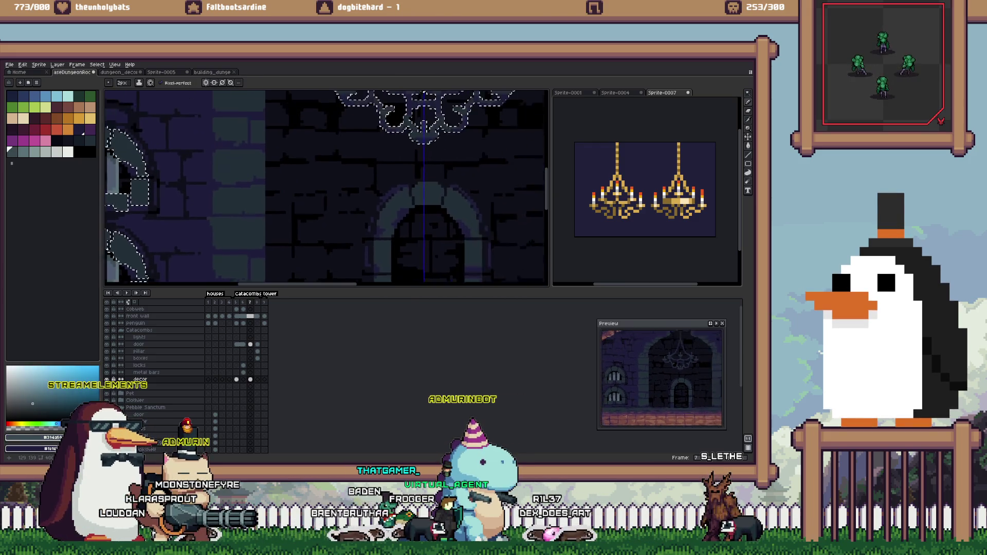
pyautogui.scroll(4, 326, 186)
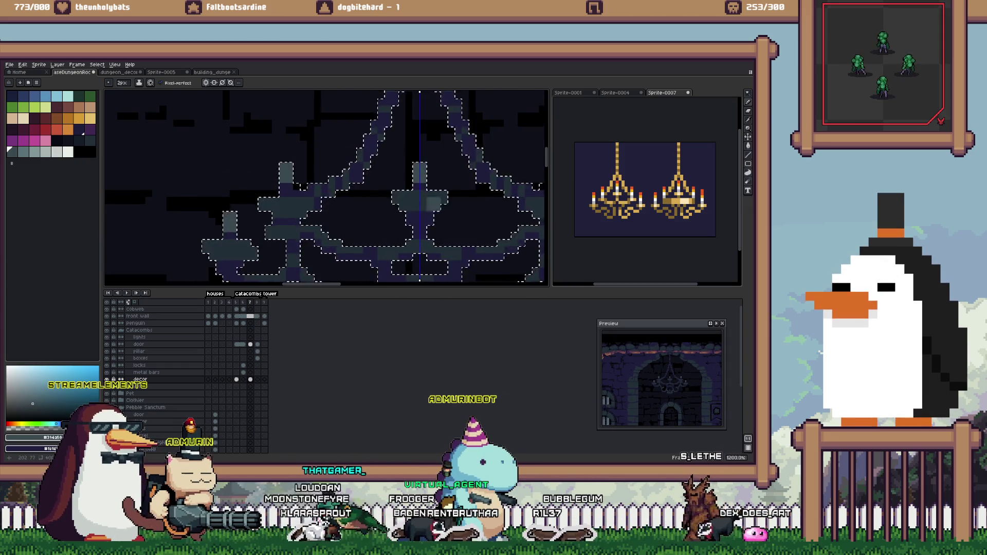
pyautogui.scroll(-3, 327, 186)
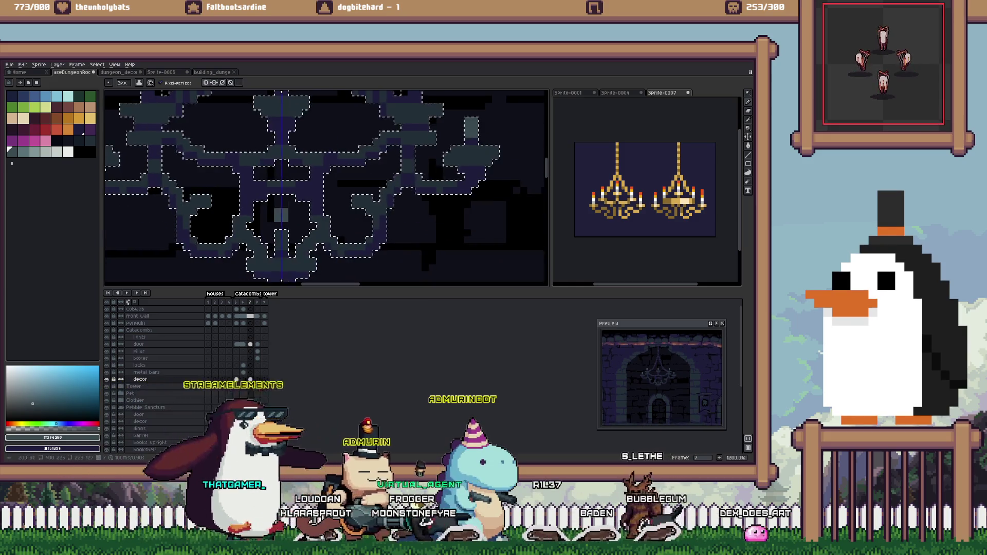
pyautogui.scroll(-6, 327, 188)
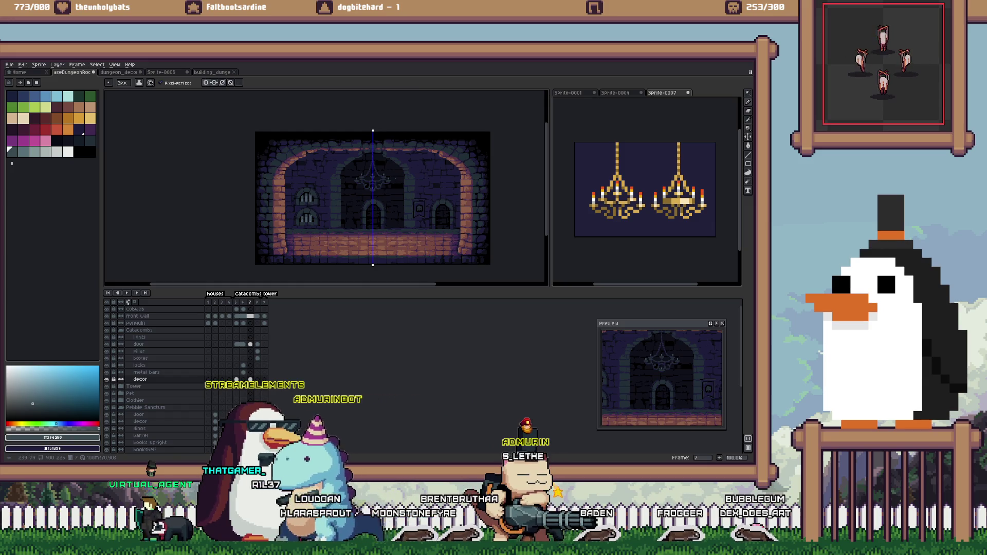
pyautogui.scroll(2, 381, 164)
pyautogui.scroll(2, 343, 198)
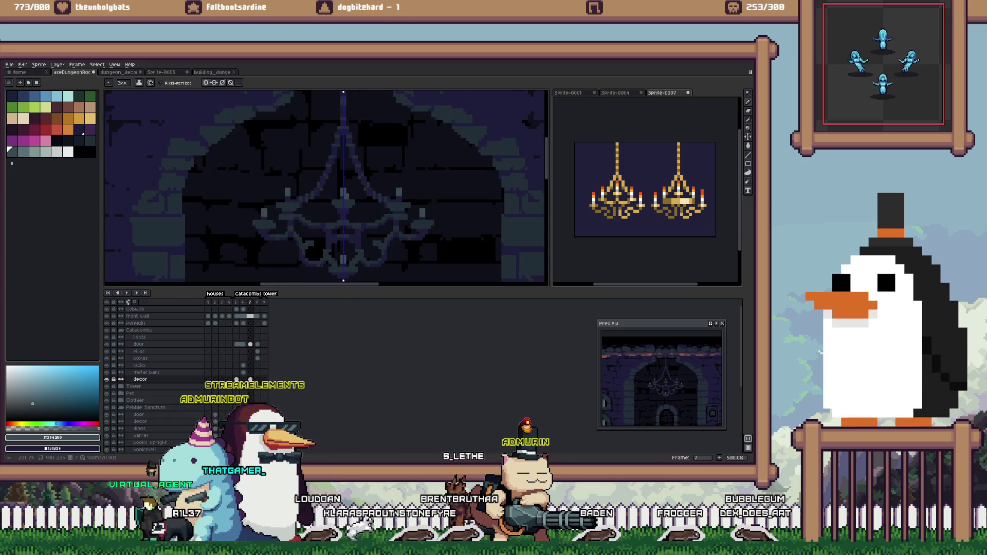
pyautogui.scroll(-3, 344, 198)
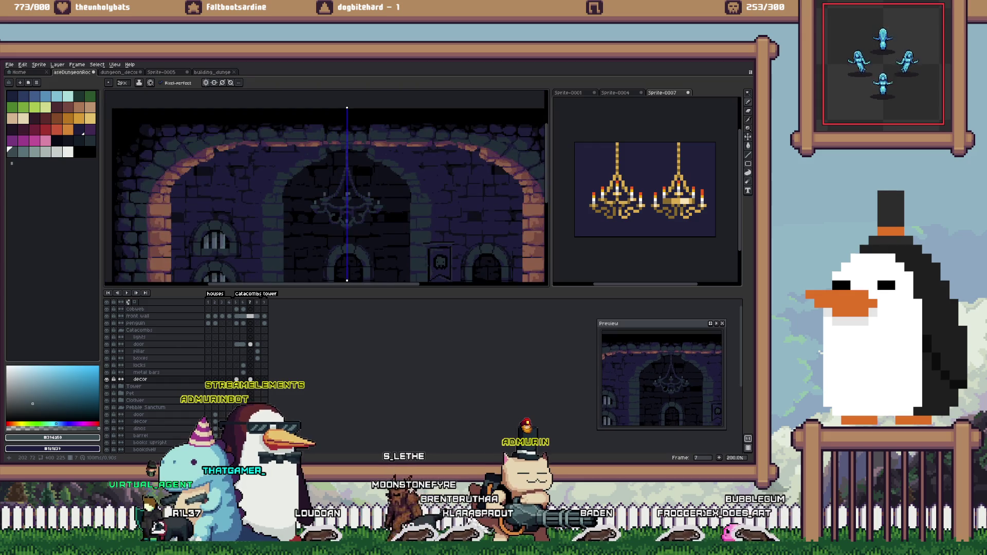
pyautogui.scroll(-1, 365, 197)
pyautogui.scroll(8, 356, 206)
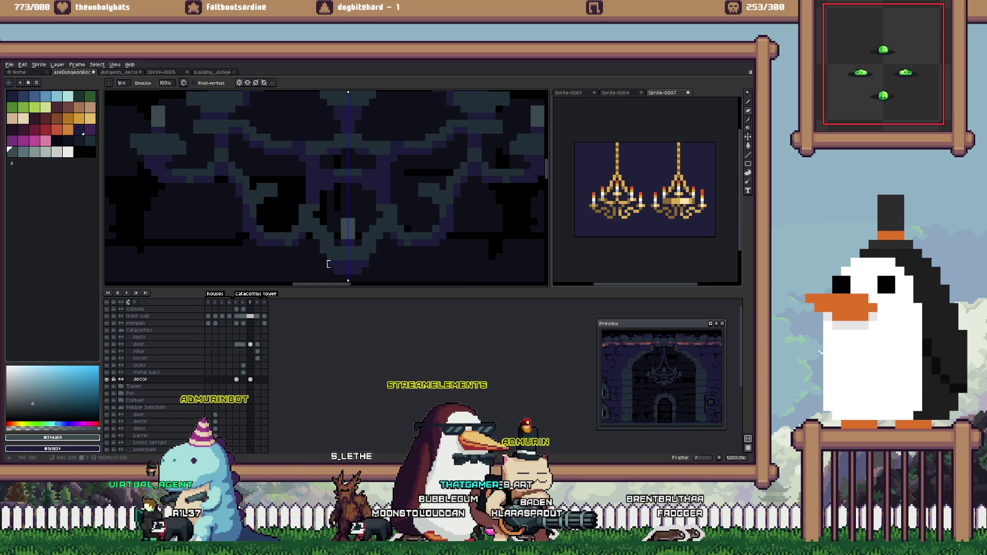
# - Sample the dark navy from the artwork, then pick the dark slate swatch as drawing colour
pyautogui.keyDown('alt'); pyautogui.click(338, 270); pyautogui.keyUp('alt')
pyautogui.press('b')
pyautogui.press('v')
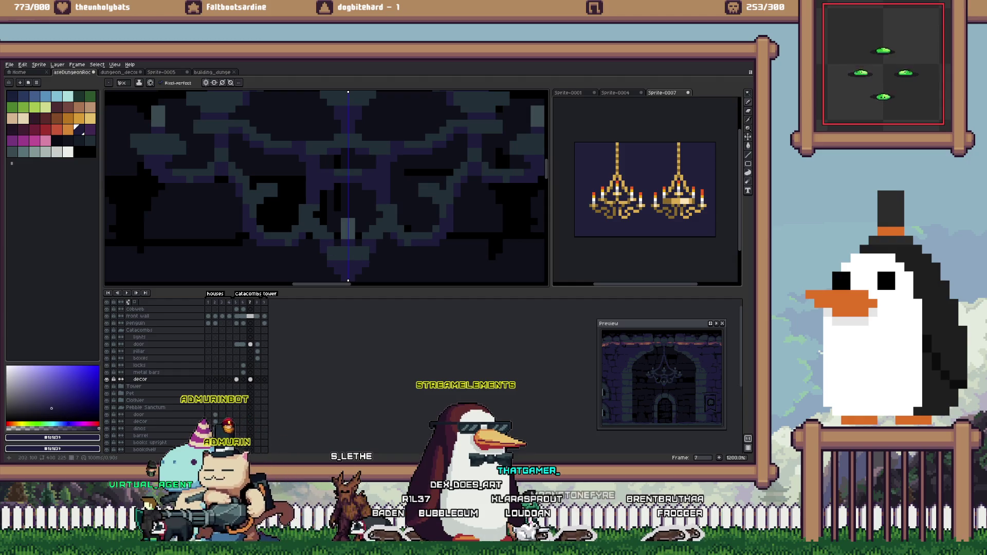
pyautogui.click(85, 136)
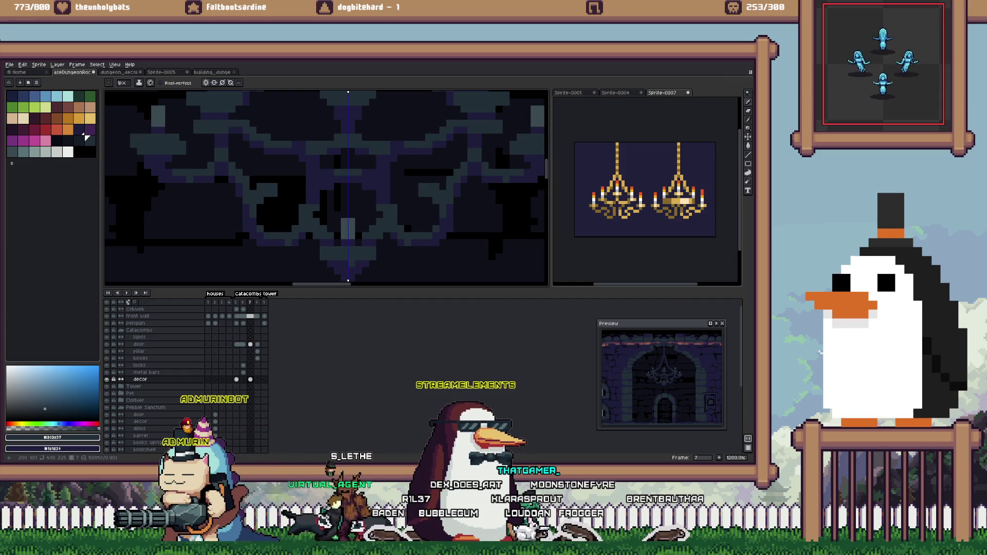
# - Zoom the canvas out to 100% and switch to the Rectangular Marquee tool
pyautogui.scroll(-5, 377, 251)
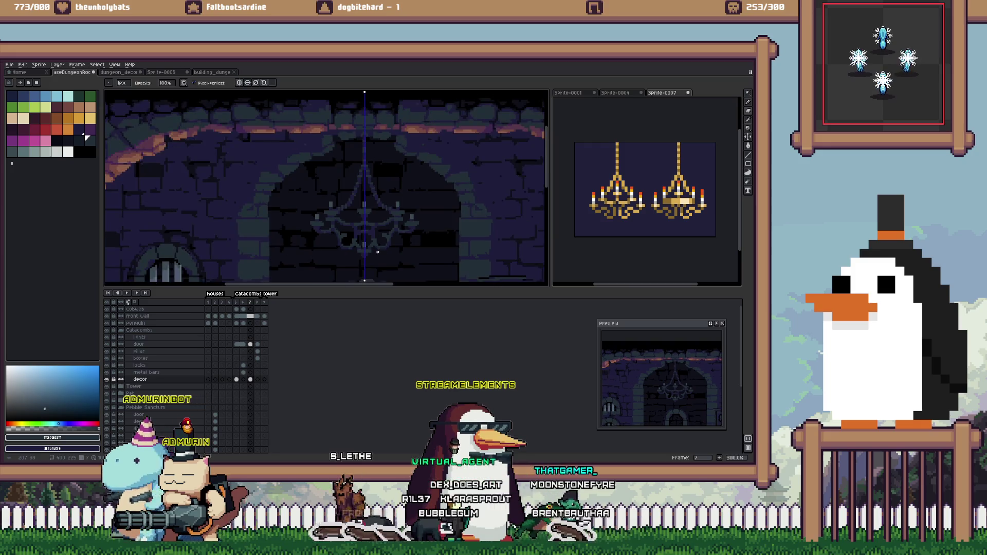
pyautogui.scroll(-1, 403, 234)
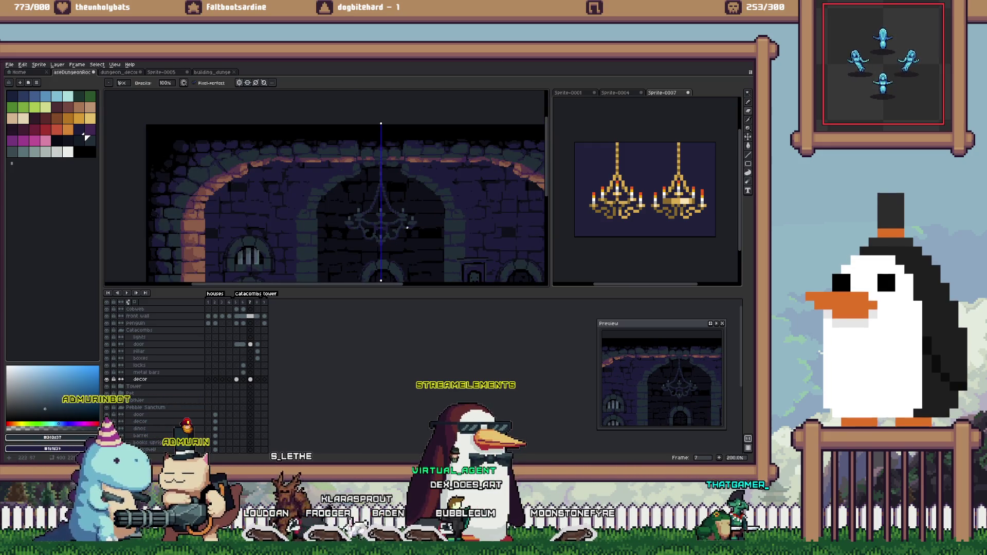
pyautogui.press('m')
pyautogui.scroll(-1, 404, 223)
pyautogui.scroll(-1, 384, 196)
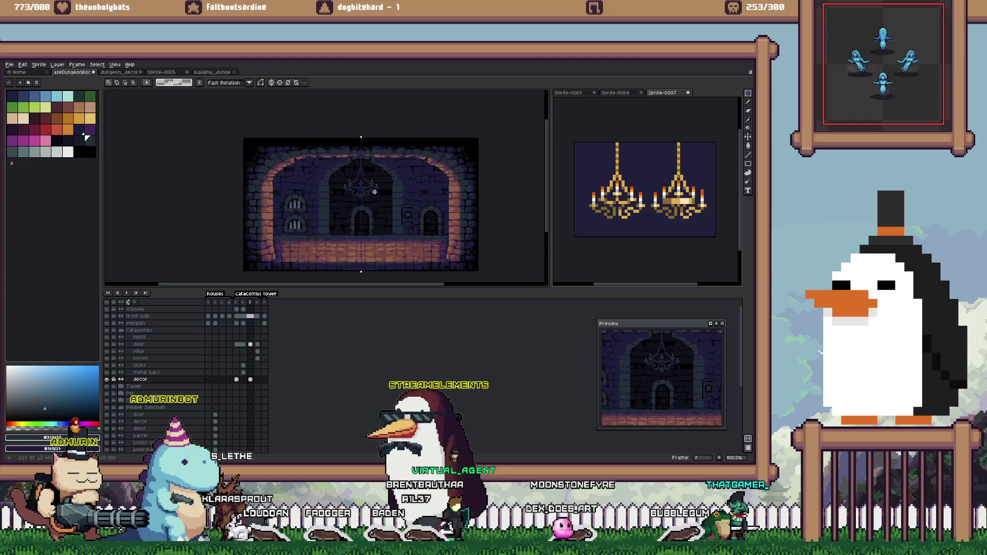
# - Zoom the canvas to 200% and pan over to the upper left barred window
pyautogui.scroll(1, 385, 200)
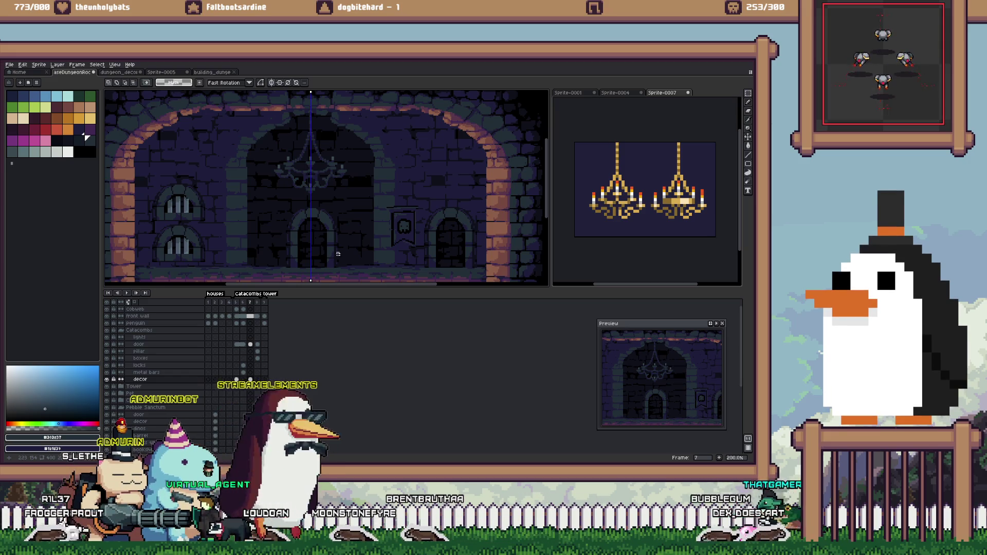
pyautogui.hscroll(-3, 365, 237)
pyautogui.scroll(-1, 366, 231)
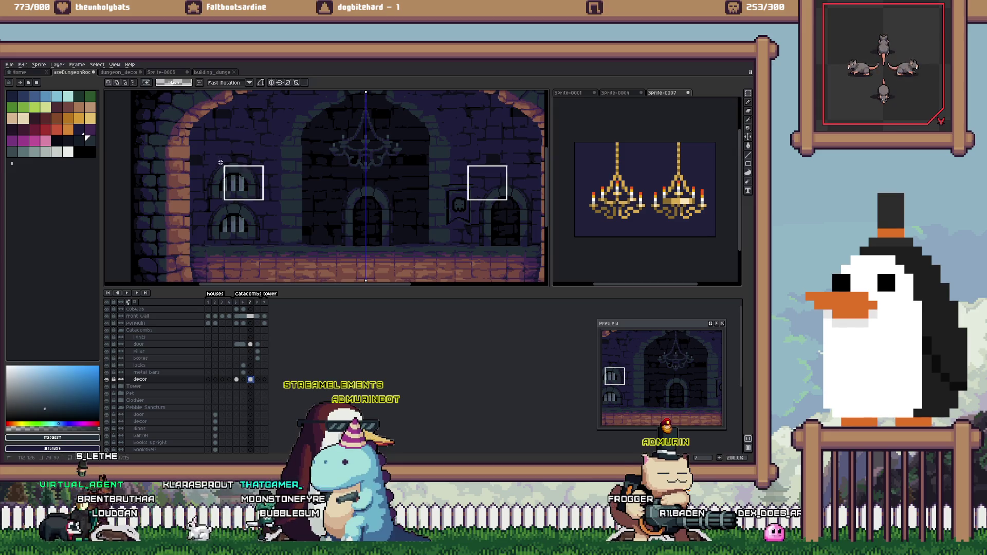
# - Paste a copy of the two left windows 32 px higher and commit it as a third window
pyautogui.hotkey('ctrl', 'd')
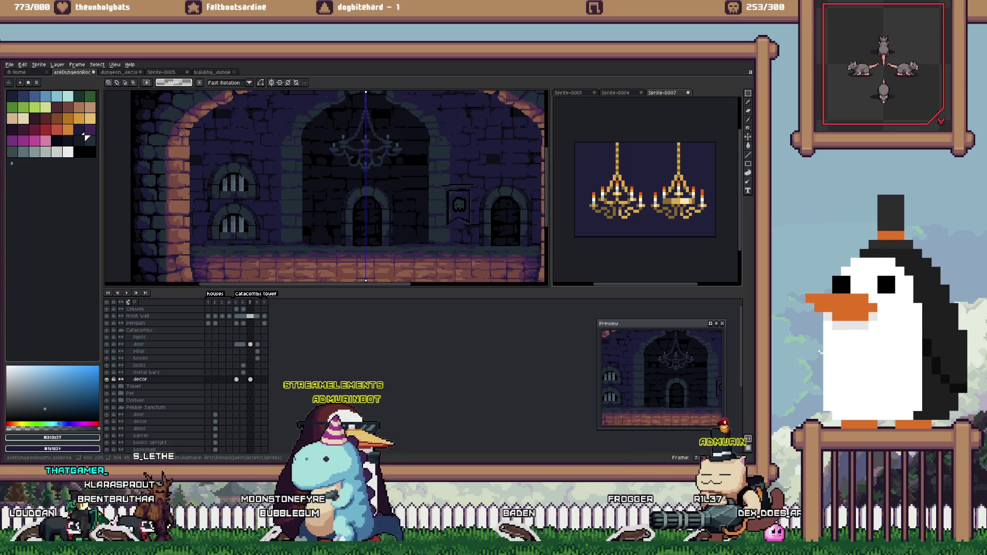
pyautogui.hotkey('ctrl', 'v')
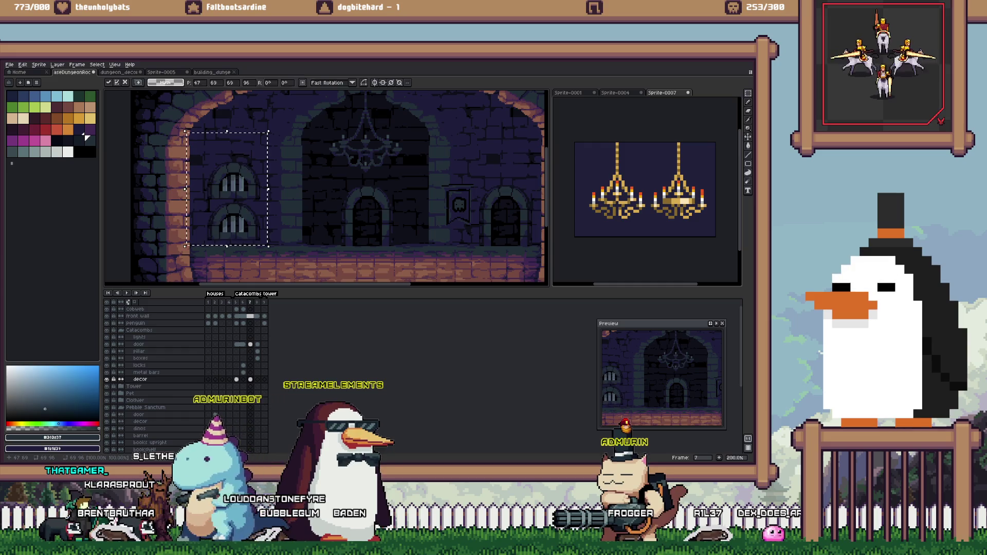
pyautogui.hotkey('shift', 'Up')
pyautogui.hotkey('shift', 'Up')
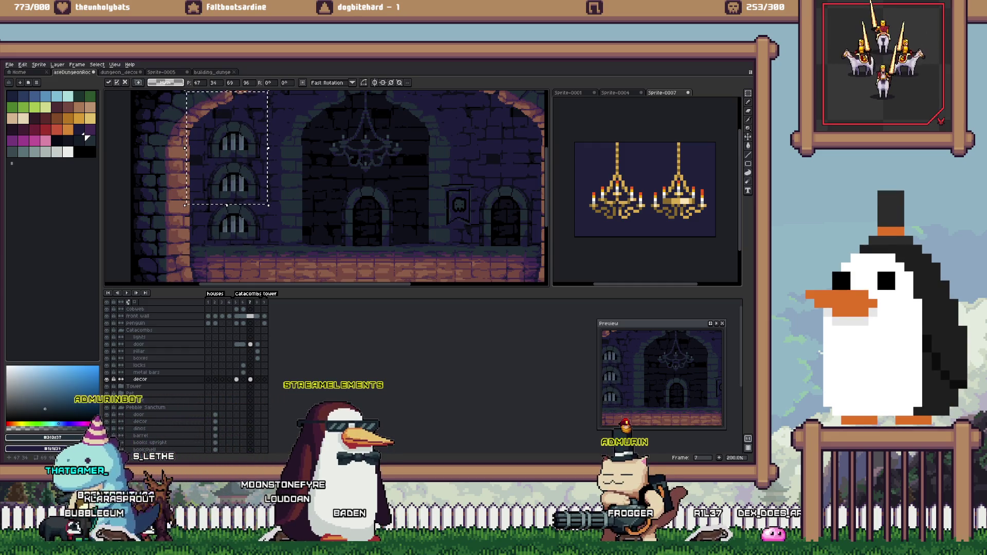
pyautogui.press('Return')
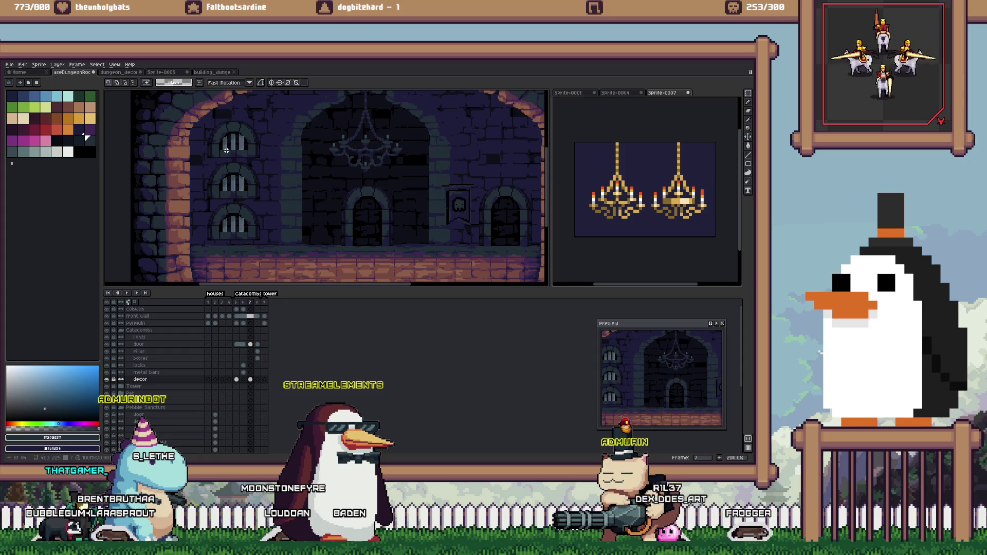
pyautogui.scroll(1, 224, 154)
pyautogui.scroll(-2, 221, 164)
pyautogui.scroll(1, 216, 180)
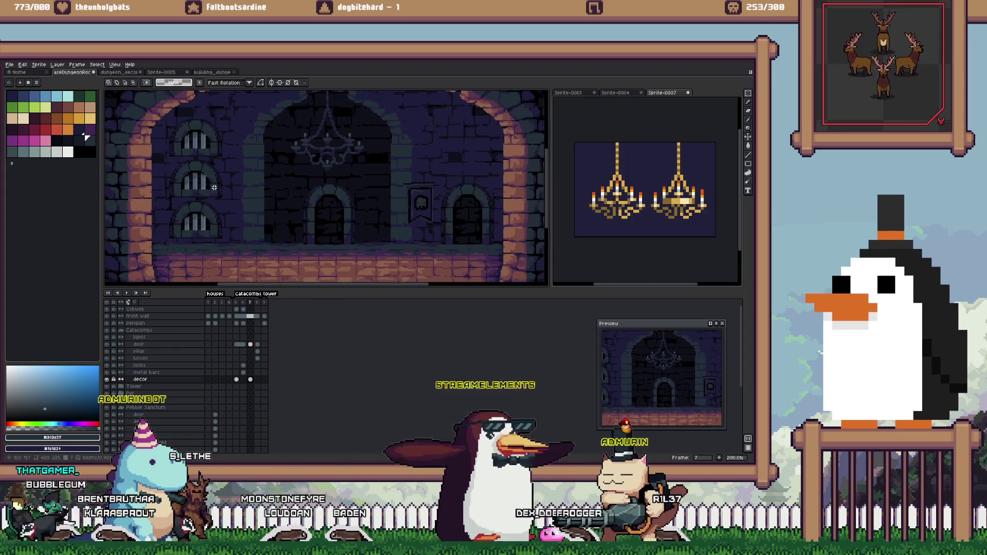
pyautogui.scroll(-1, 214, 187)
pyautogui.scroll(2, 226, 167)
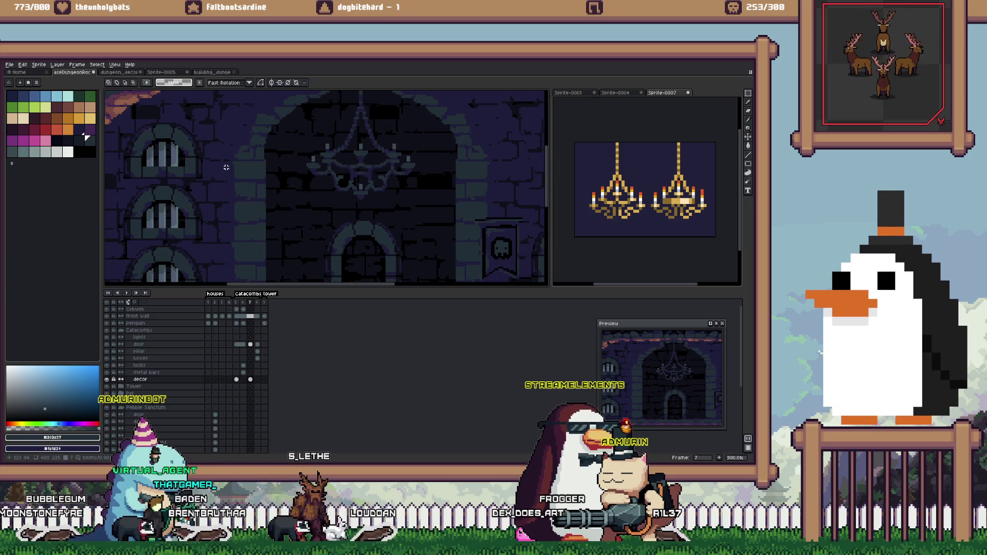
pyautogui.scroll(-1, 182, 221)
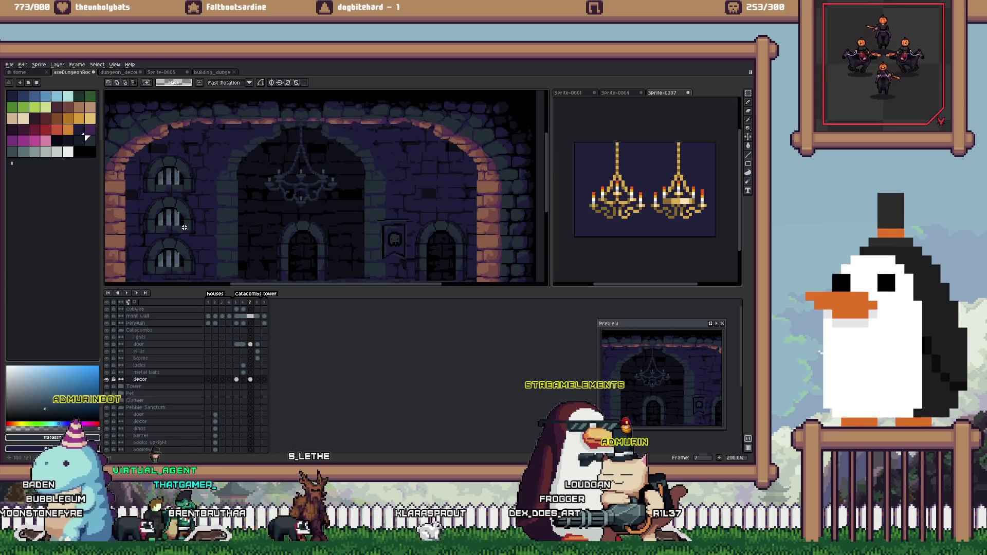
pyautogui.scroll(-1, 170, 257)
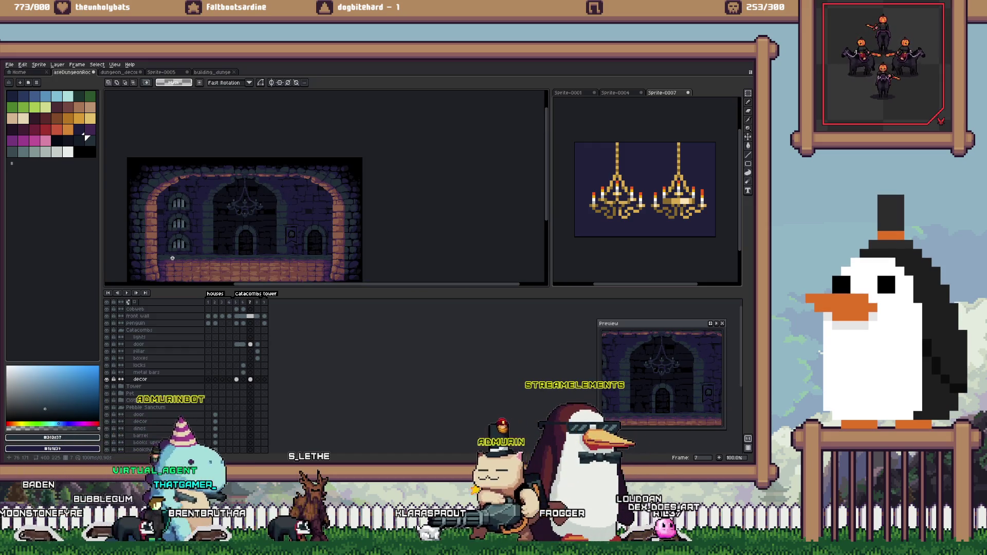
pyautogui.scroll(1, 172, 255)
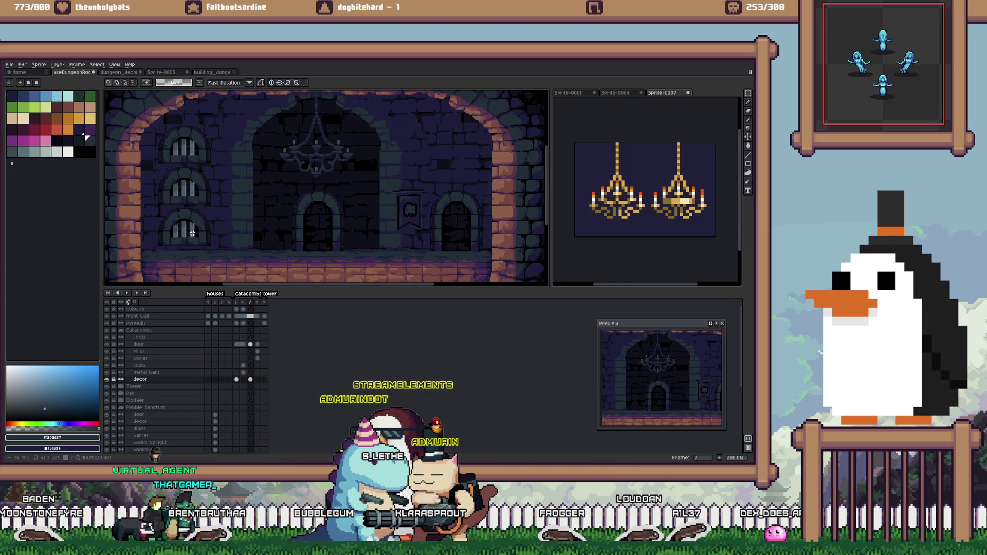
pyautogui.scroll(-2, 175, 254)
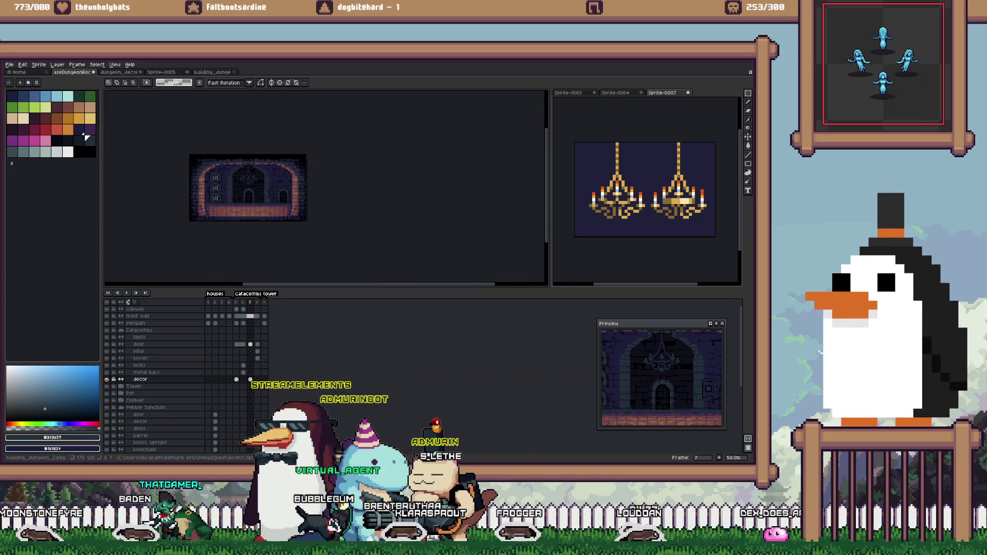
pyautogui.scroll(2, 271, 183)
# - Move the banner toward the wall's centre, then switch to the Sprite-0005 cobweb document
pyautogui.moveTo(258, 196); pyautogui.dragTo(296, 245)
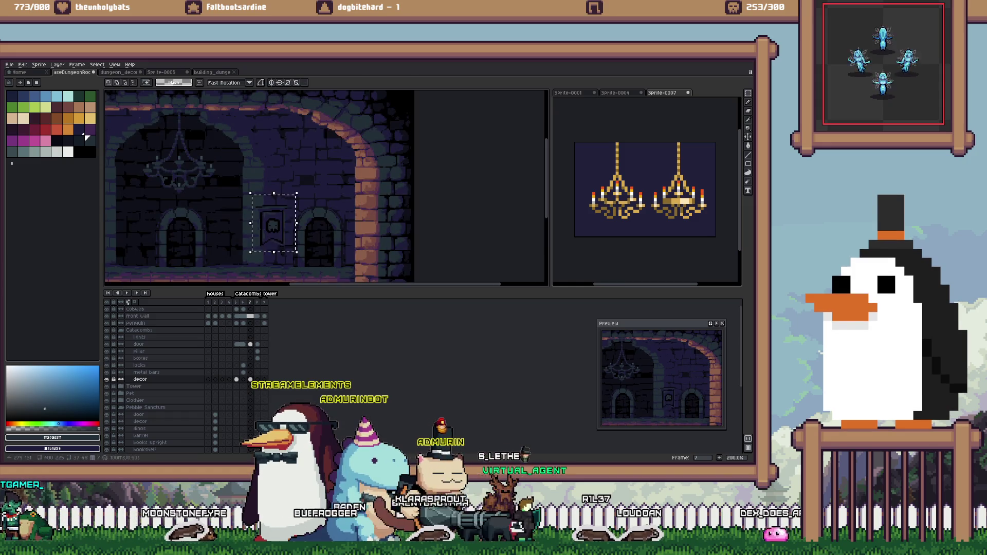
pyautogui.moveTo(118, 248)
pyautogui.mouseDown()
pyautogui.moveTo(327, 227)
pyautogui.moveTo(340, 236)
pyautogui.mouseUp()
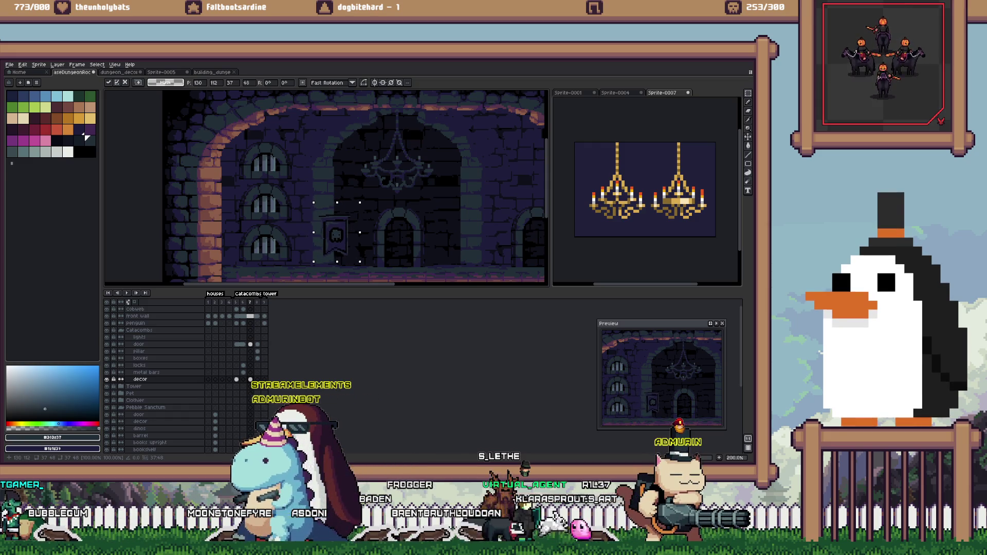
pyautogui.click(161, 72)
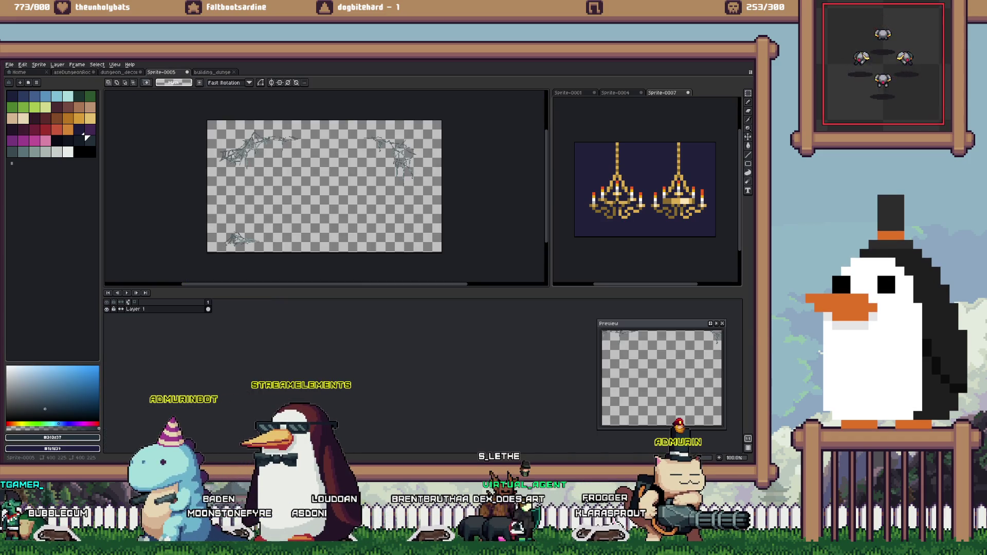
# - Return to the catacomb room and cut-and-paste the banner onto the centre wall
pyautogui.hotkey('ctrl', 'shift', 'Tab')
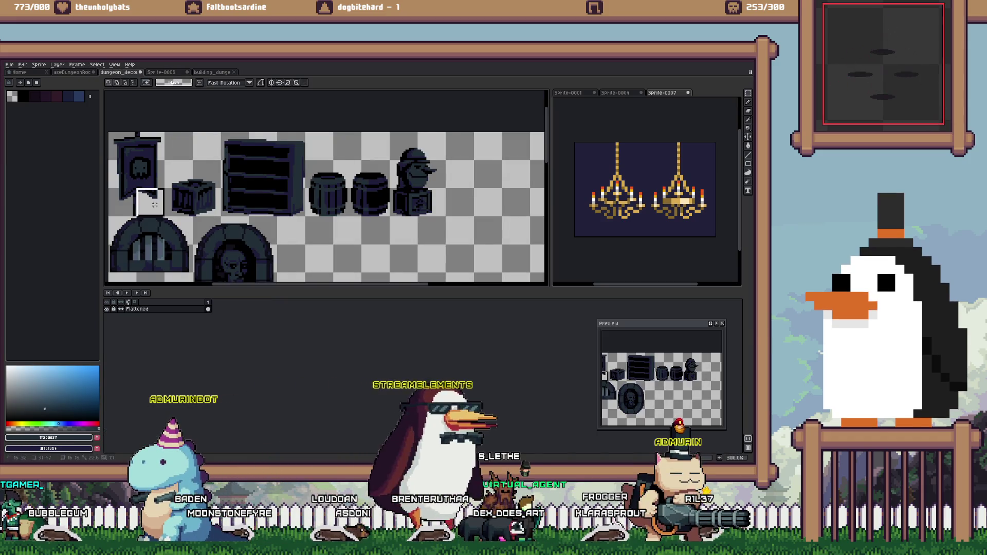
pyautogui.hotkey('ctrl', 'Tab')
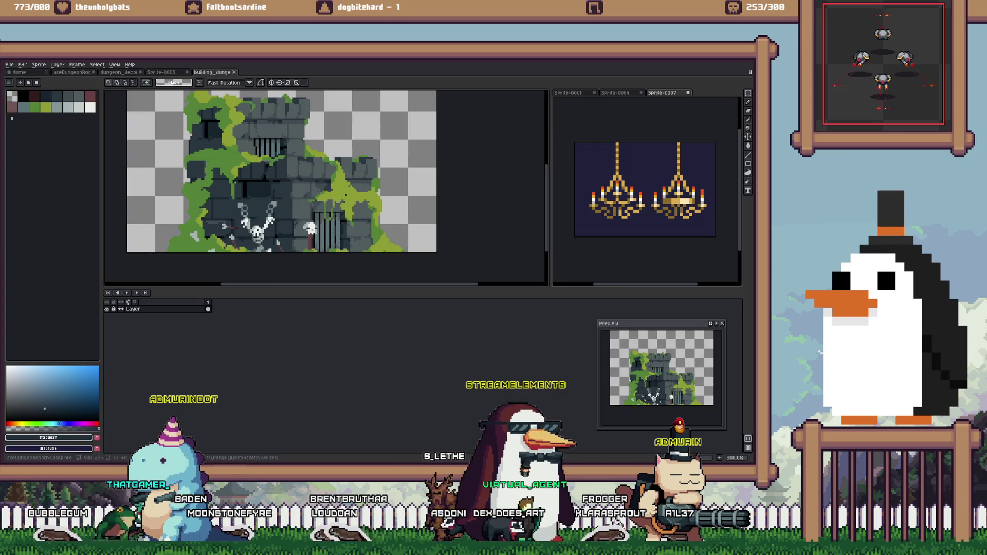
pyautogui.hotkey('ctrl', 'Tab')
pyautogui.click(335, 236)
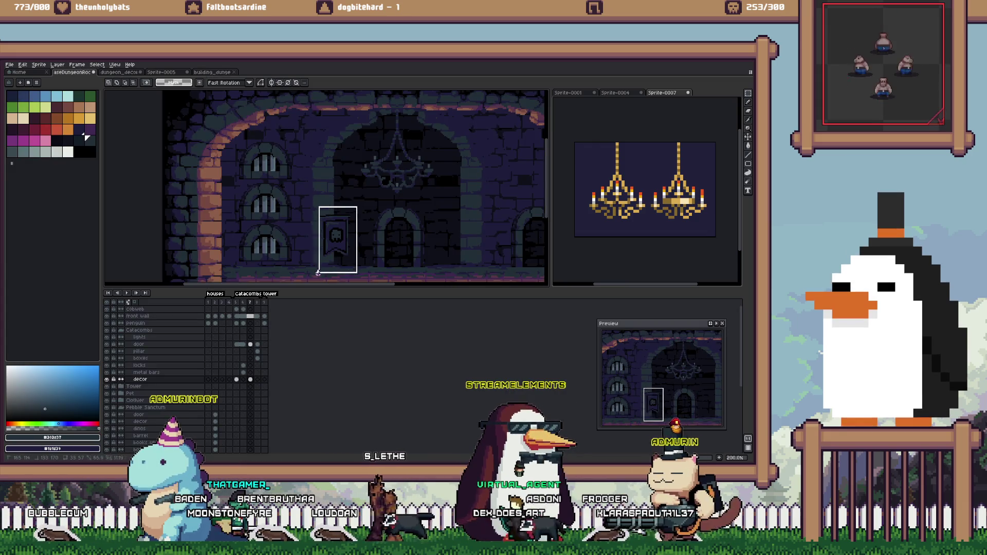
pyautogui.hotkey('ctrl', 'x')
pyautogui.hotkey('ctrl', 'v')
pyautogui.moveTo(207, 126); pyautogui.dragTo(355, 242)
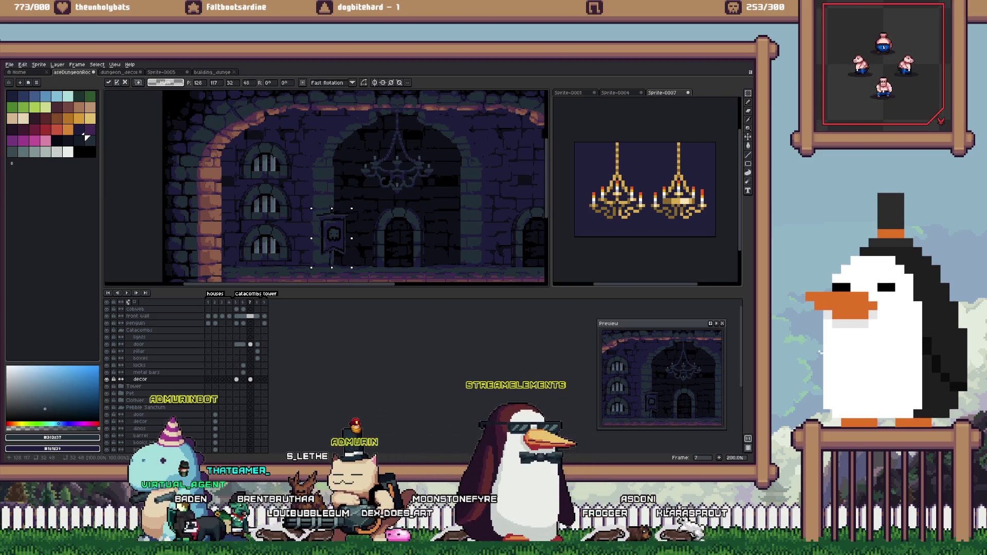
pyautogui.scroll(5, 334, 247)
# - Paint over the banner's ghost face and sketch new black strokes in its place
pyautogui.press('b')
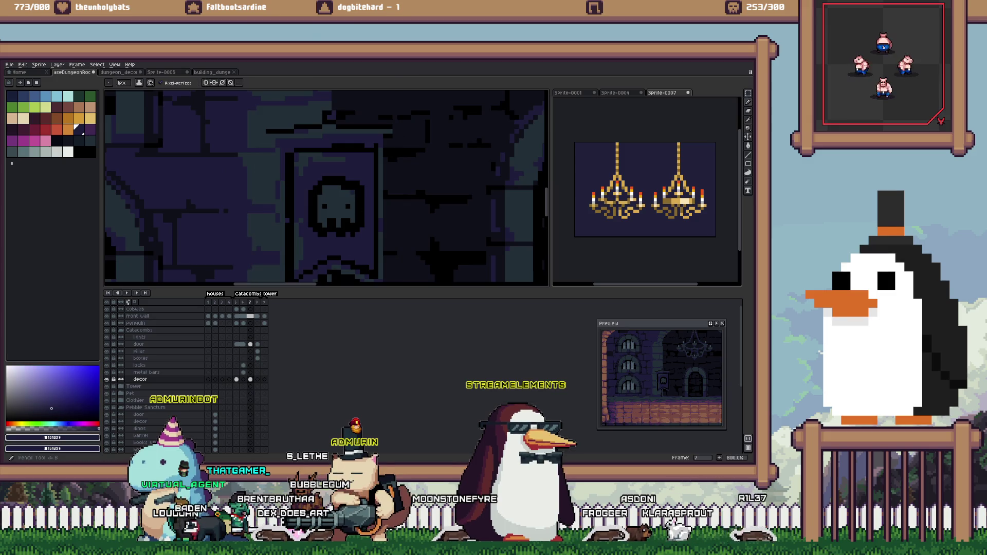
pyautogui.moveTo(322, 203)
pyautogui.mouseDown()
pyautogui.moveTo(355, 226)
pyautogui.moveTo(345, 224)
pyautogui.mouseUp()
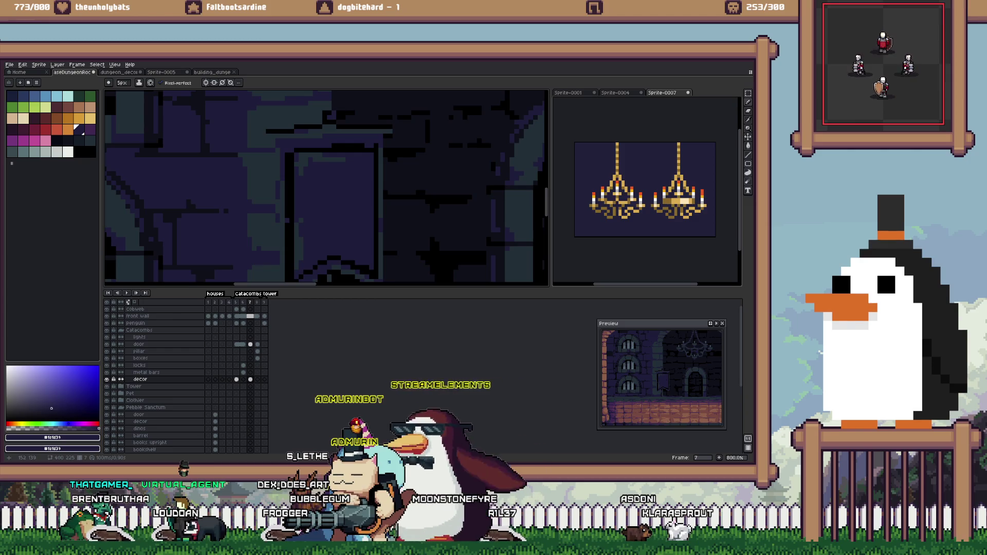
pyautogui.keyDown('alt'); pyautogui.click(325, 206); pyautogui.keyUp('alt')
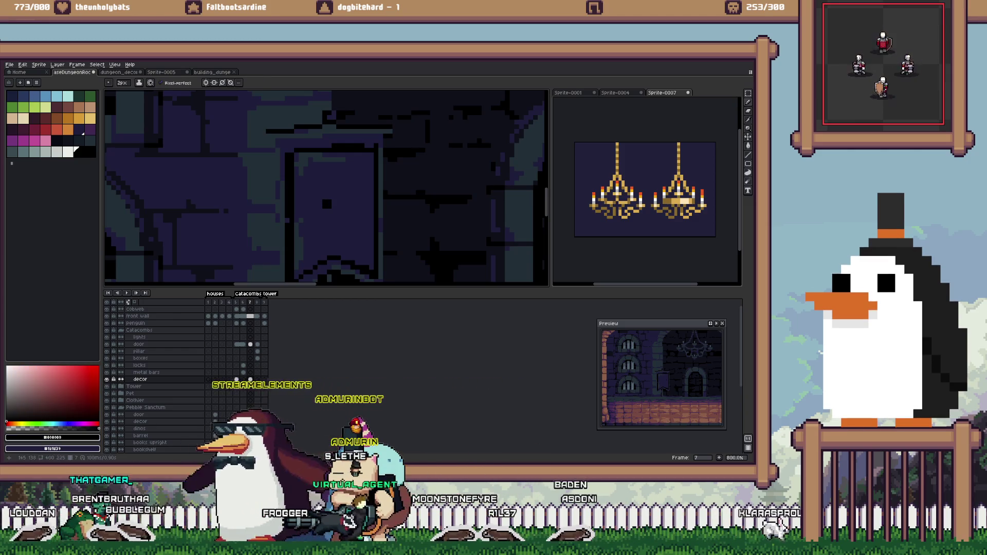
pyautogui.scroll(2, 324, 206)
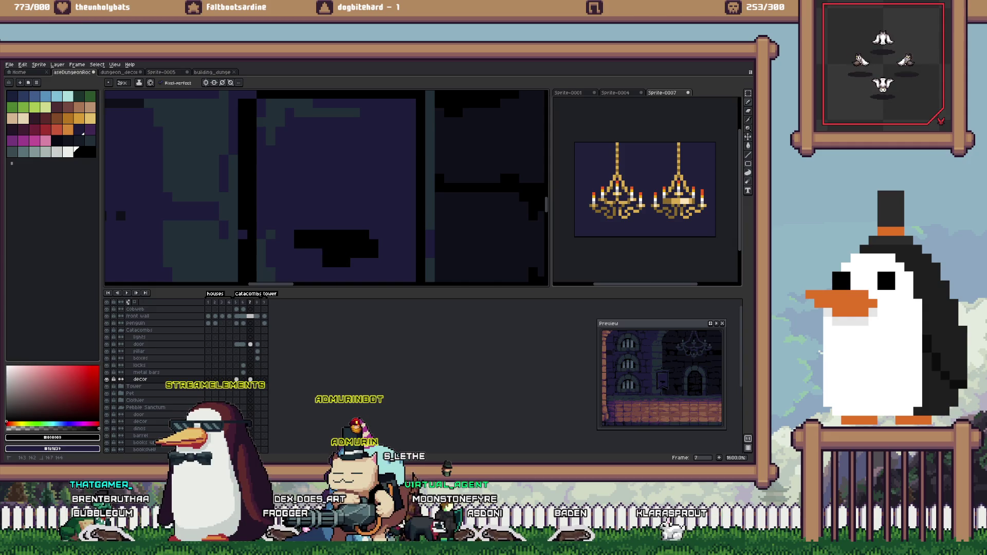
pyautogui.moveTo(322, 228); pyautogui.dragTo(370, 144)
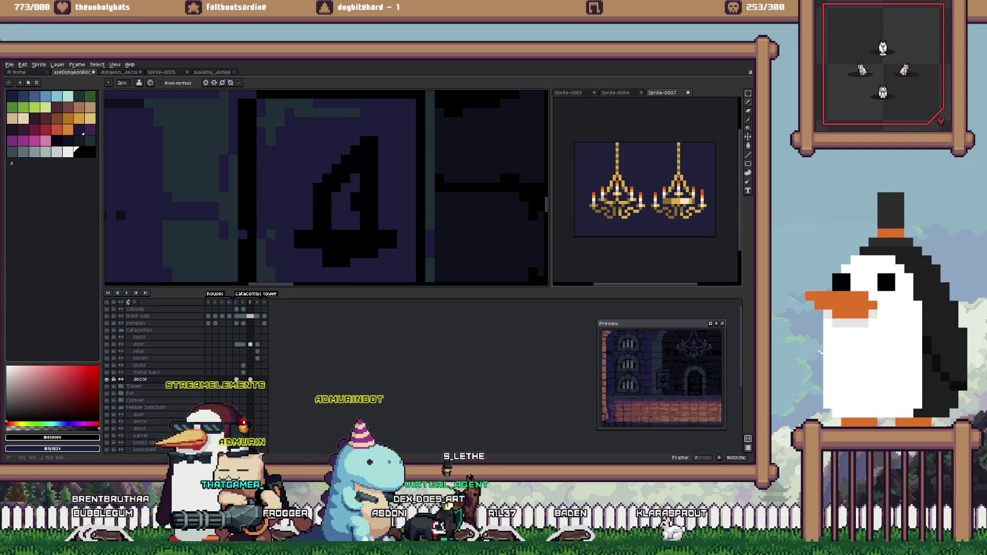
pyautogui.click(289, 244)
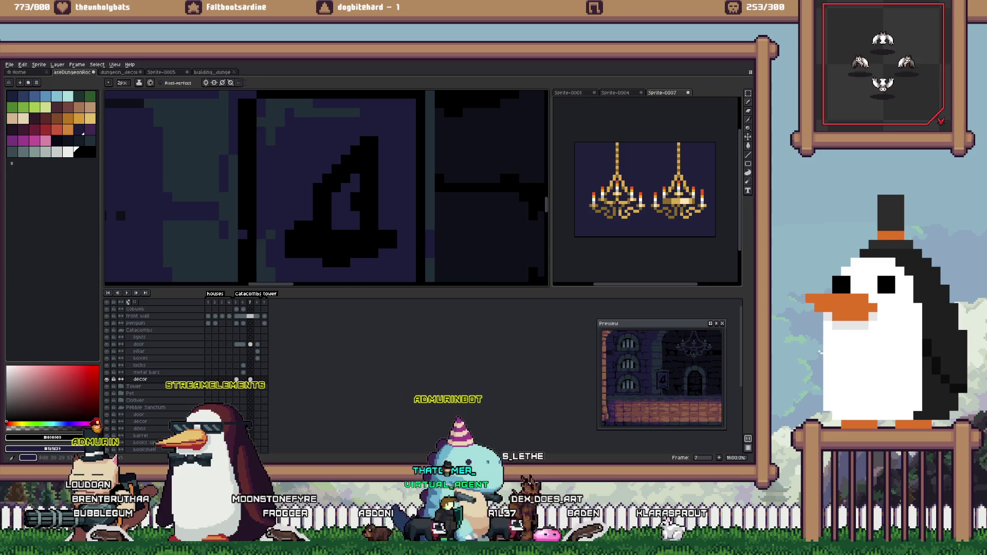
pyautogui.click(383, 253)
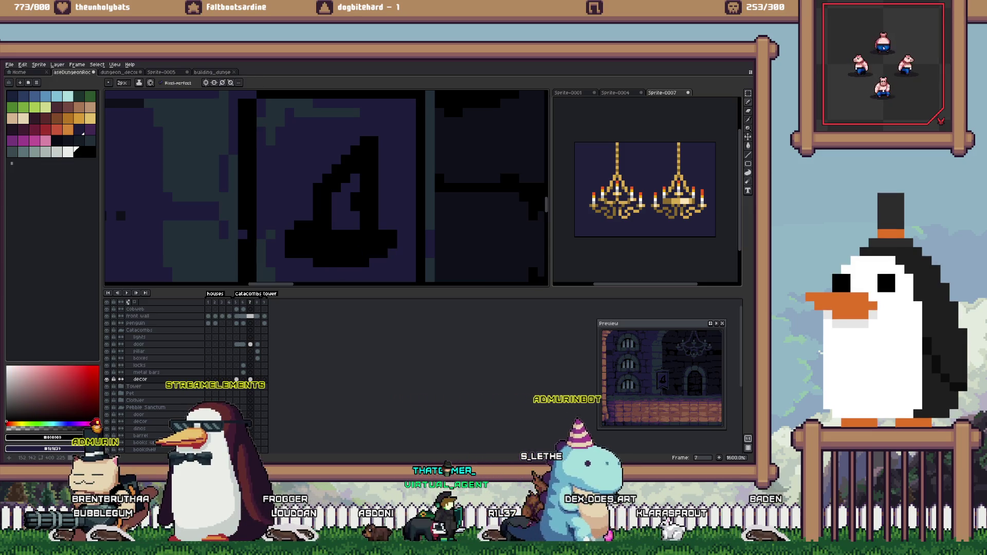
# - Cover the stray strokes in navy and draw the black pointed witch-hat outline
pyautogui.keyDown('alt'); pyautogui.click(346, 218); pyautogui.keyUp('alt')
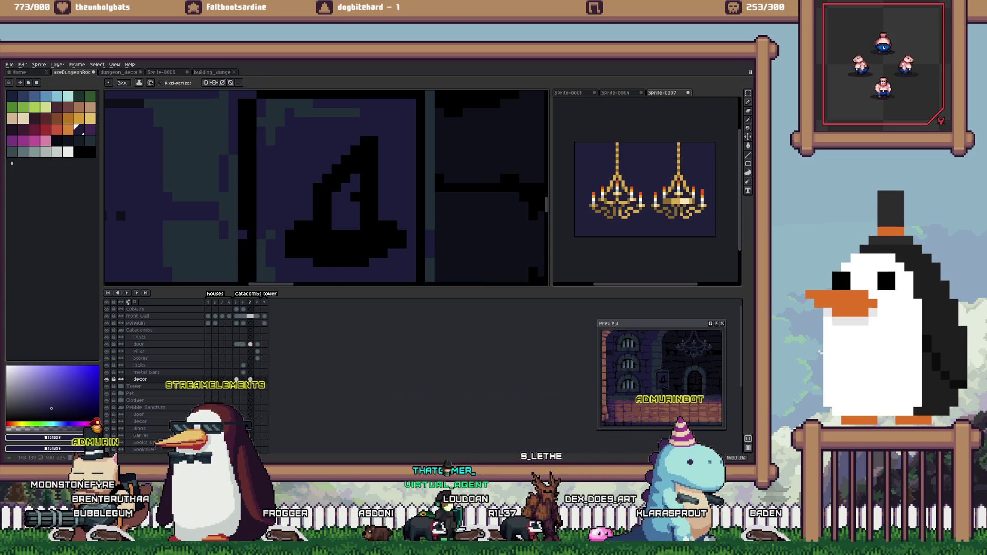
pyautogui.moveTo(363, 151); pyautogui.dragTo(316, 226)
pyautogui.keyDown('alt'); pyautogui.click(360, 241); pyautogui.keyUp('alt')
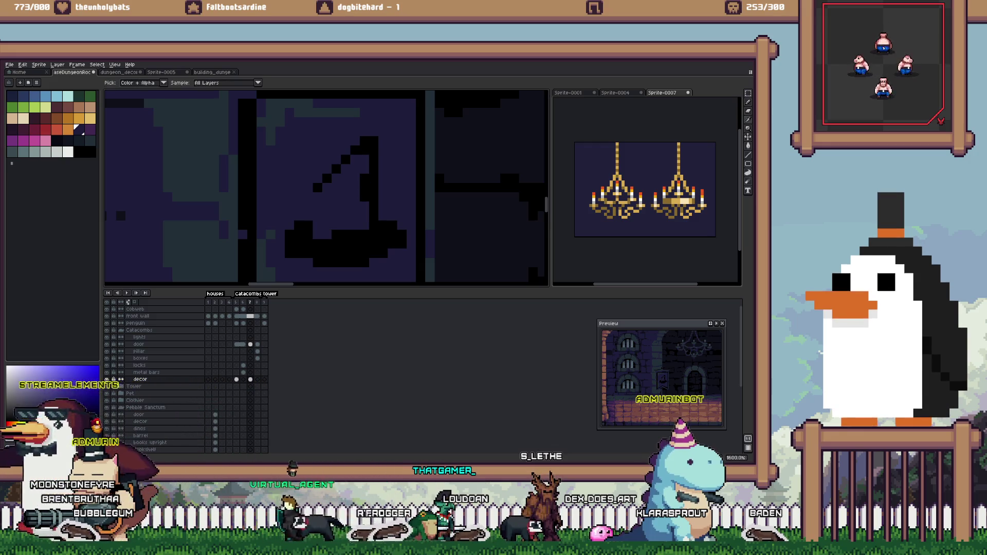
pyautogui.scroll(-1, 311, 201)
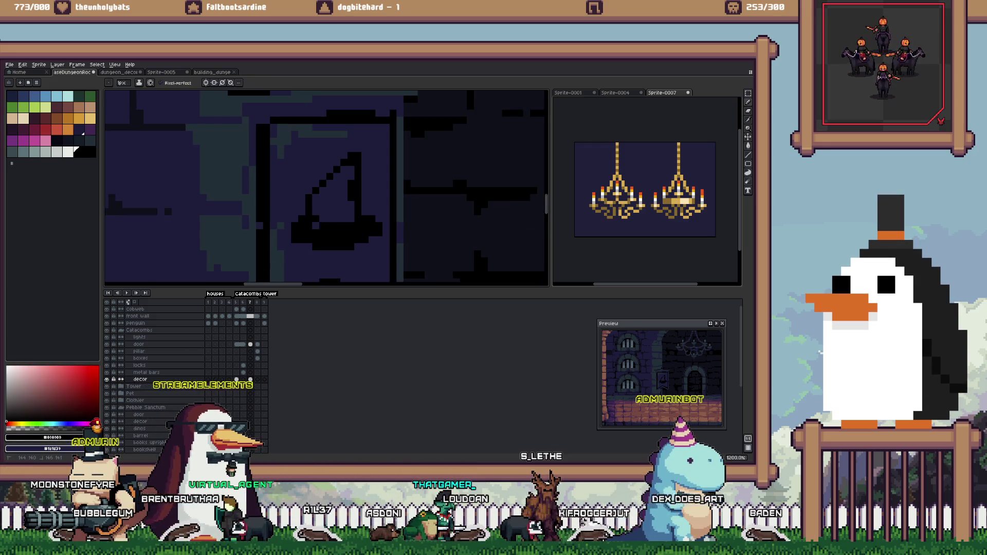
pyautogui.keyDown('alt'); pyautogui.click(312, 202); pyautogui.keyUp('alt')
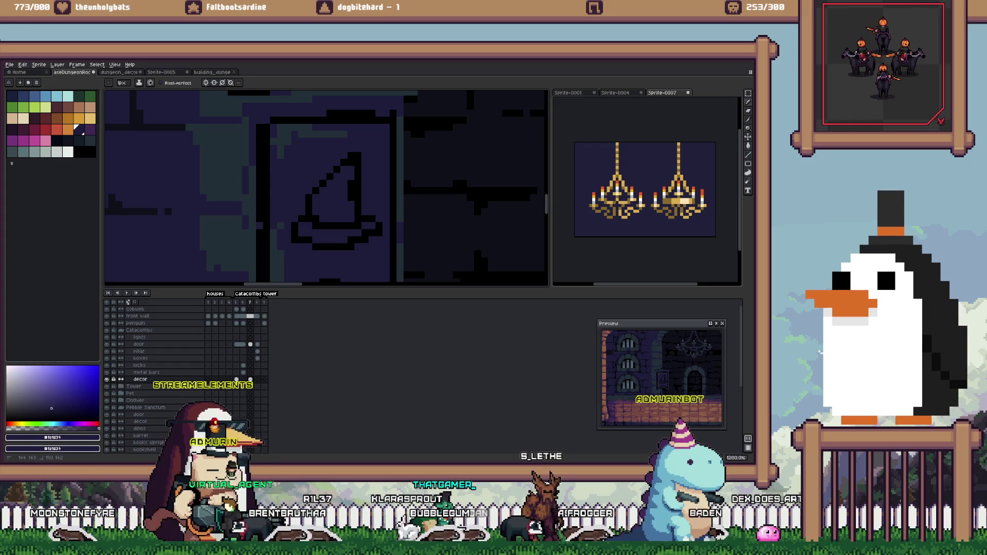
pyautogui.keyDown('alt'); pyautogui.click(318, 226); pyautogui.keyUp('alt')
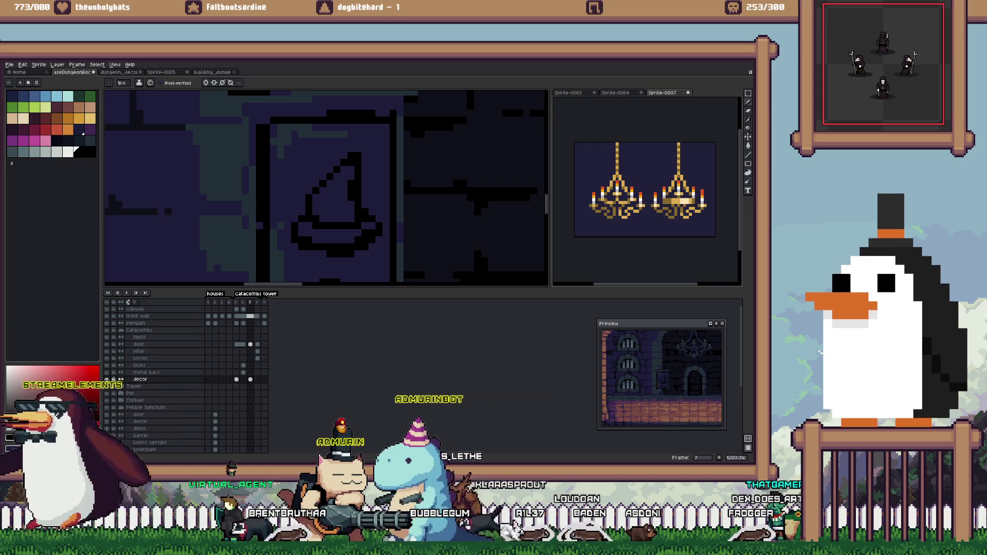
pyautogui.scroll(-3, 324, 227)
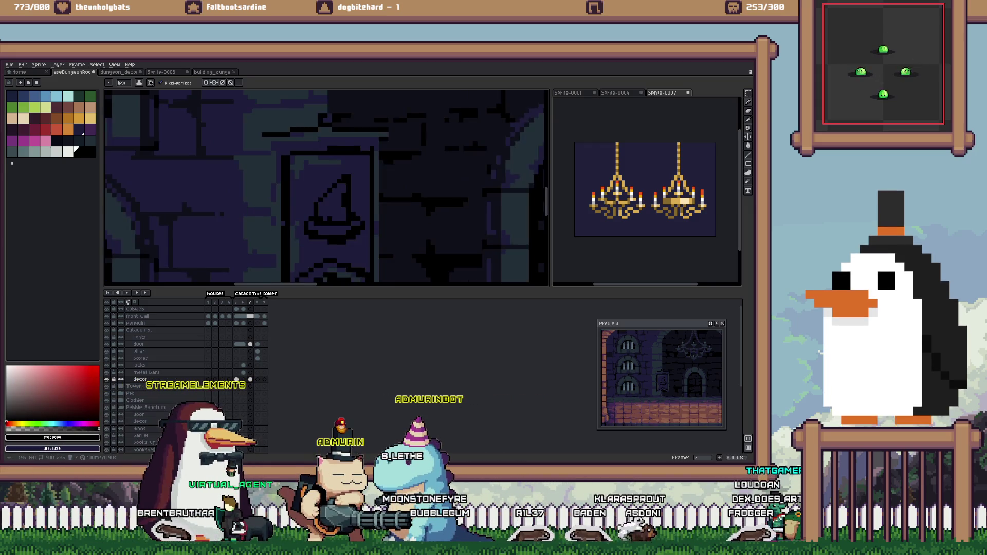
# - Marquee-select the witch-hat banner and copy it, leaving the original on the wall
pyautogui.scroll(-1, 356, 202)
pyautogui.press('m')
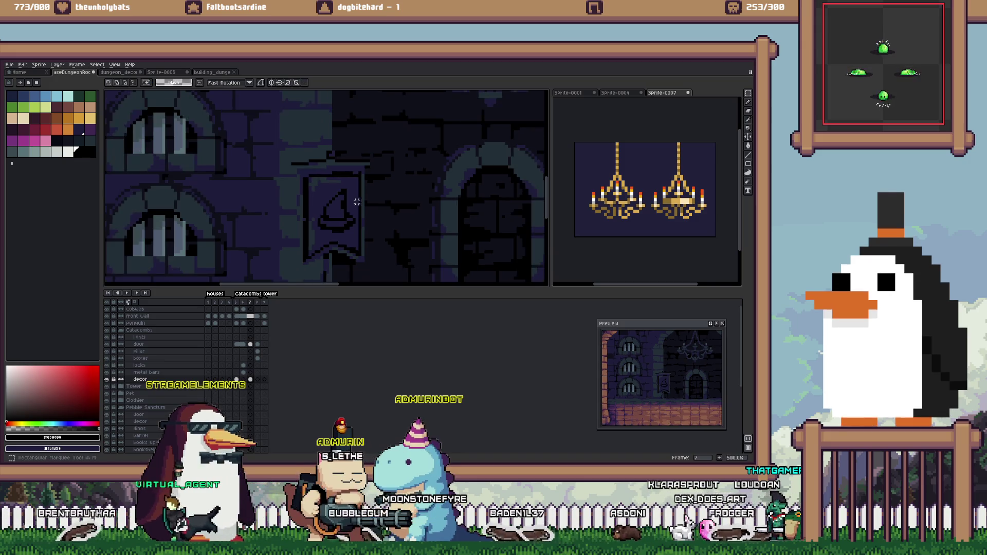
pyautogui.moveTo(421, 133)
pyautogui.mouseDown()
pyautogui.moveTo(326, 285)
pyautogui.moveTo(280, 285)
pyautogui.mouseUp()
pyautogui.hotkey('ctrl', 'x')
pyautogui.hotkey('ctrl', 'z')
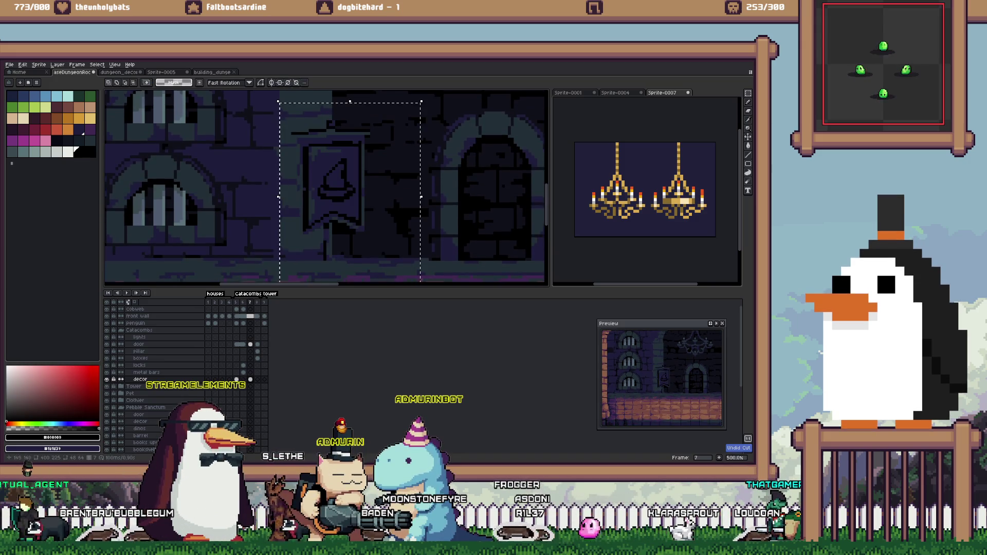
# - Paste the banner into dungeon_decor and nudge it to the right end of the top row
pyautogui.hotkey('ctrl', 'Tab')
pyautogui.hotkey('ctrl', 'v')
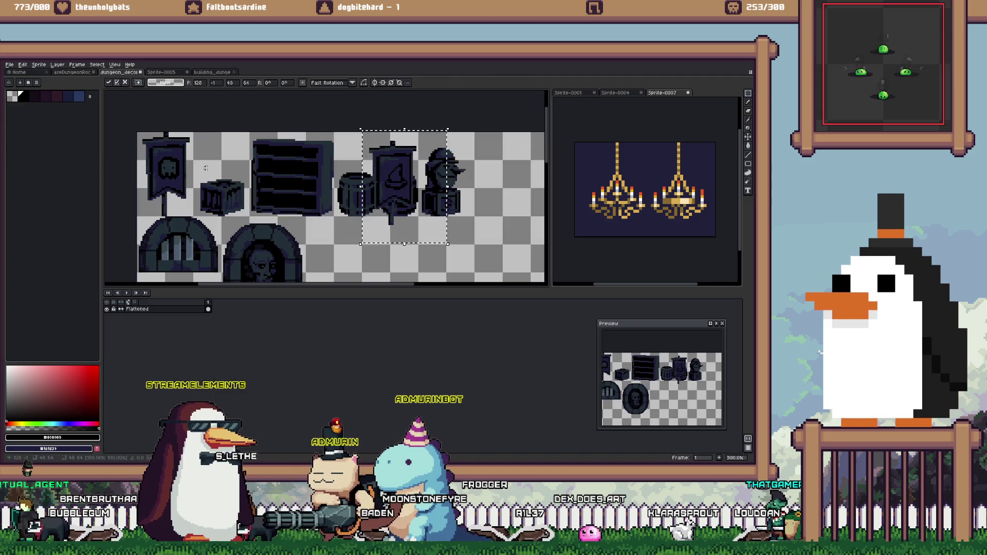
pyautogui.moveTo(393, 180); pyautogui.dragTo(163, 170)
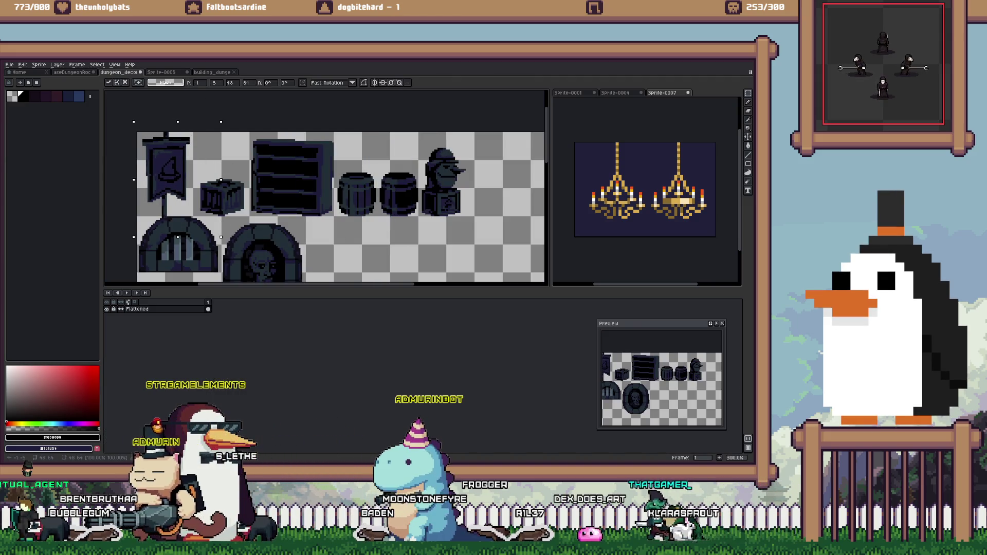
pyautogui.hotkey('shift', 'Right')
pyautogui.hotkey('shift', 'Right')
pyautogui.hotkey('shift', 'Right')
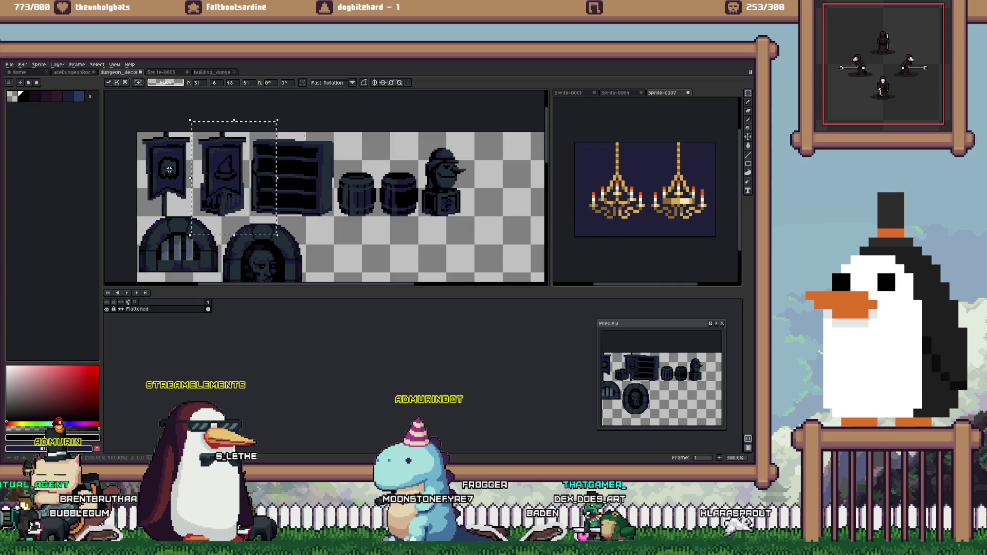
pyautogui.press('Left')
pyautogui.press('Left')
pyautogui.press('Left')
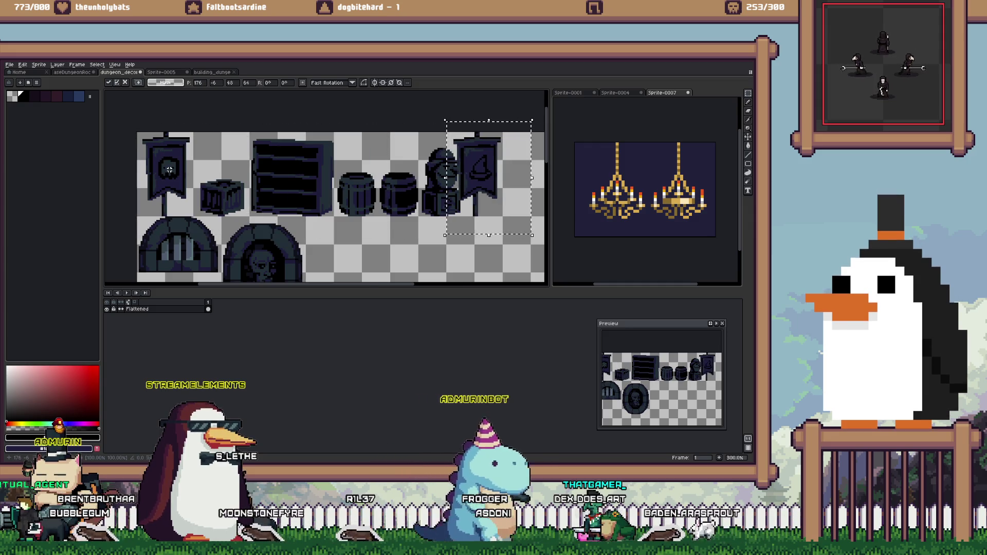
pyautogui.hotkey('ctrl', 'd')
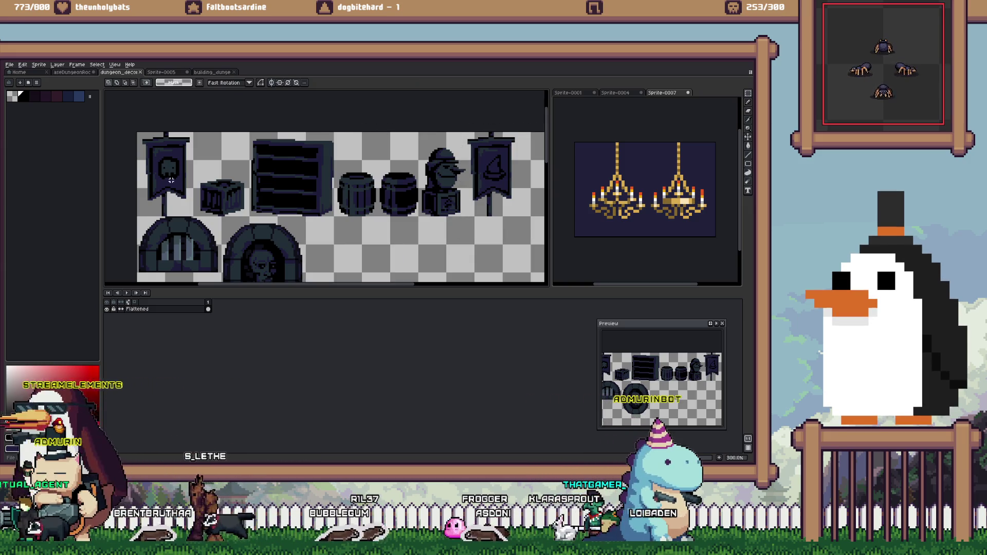
pyautogui.hotkey('ctrl', 'Tab')
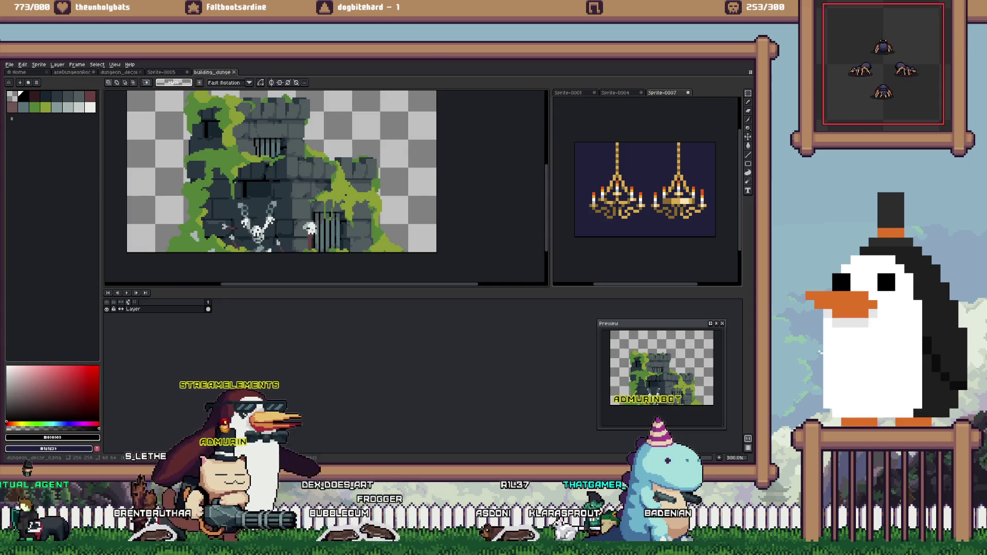
# - Paste a copy of the left barred arch into the slot below the original
pyautogui.hotkey('ctrl', 'Tab')
pyautogui.scroll(2, 172, 191)
pyautogui.moveTo(158, 179)
pyautogui.mouseDown()
pyautogui.moveTo(230, 249)
pyautogui.moveTo(267, 248)
pyautogui.mouseUp()
pyautogui.hotkey('ctrl', 'c')
pyautogui.hotkey('ctrl', 'v')
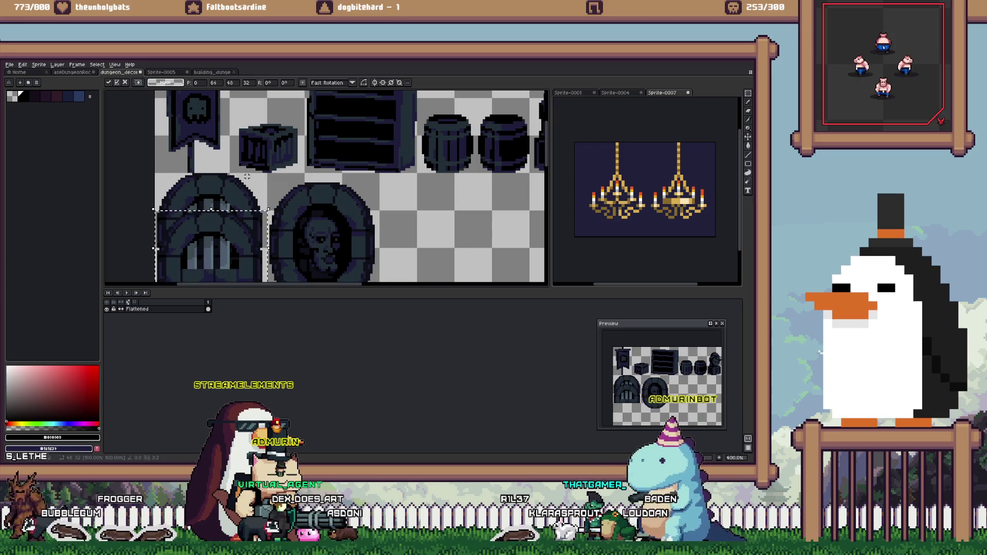
pyautogui.hotkey('shift', 'Left')
pyautogui.hotkey('shift', 'Down')
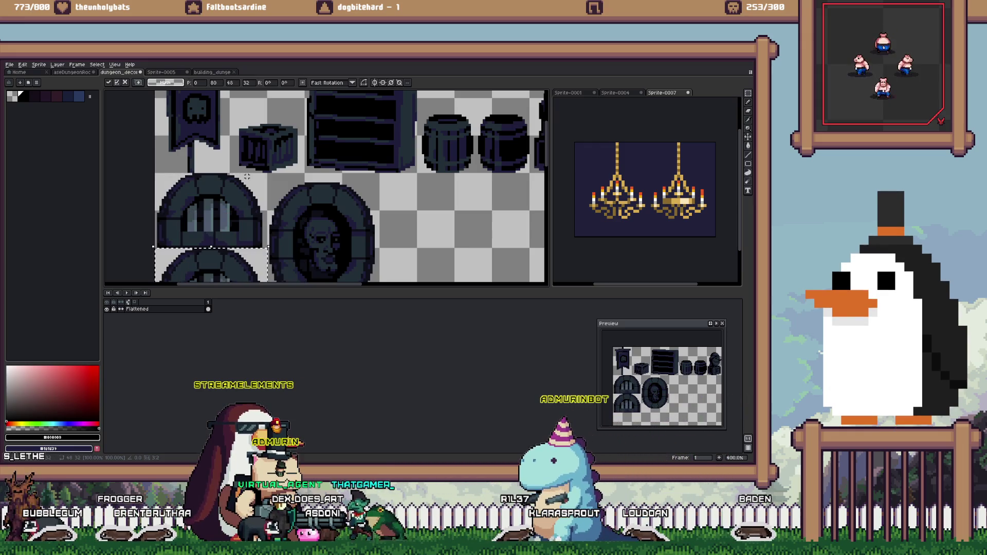
pyautogui.press('Return')
# - Fill the arch copy's light bars and small gap with a dark colour
pyautogui.scroll(-3, 247, 176)
pyautogui.scroll(2, 247, 177)
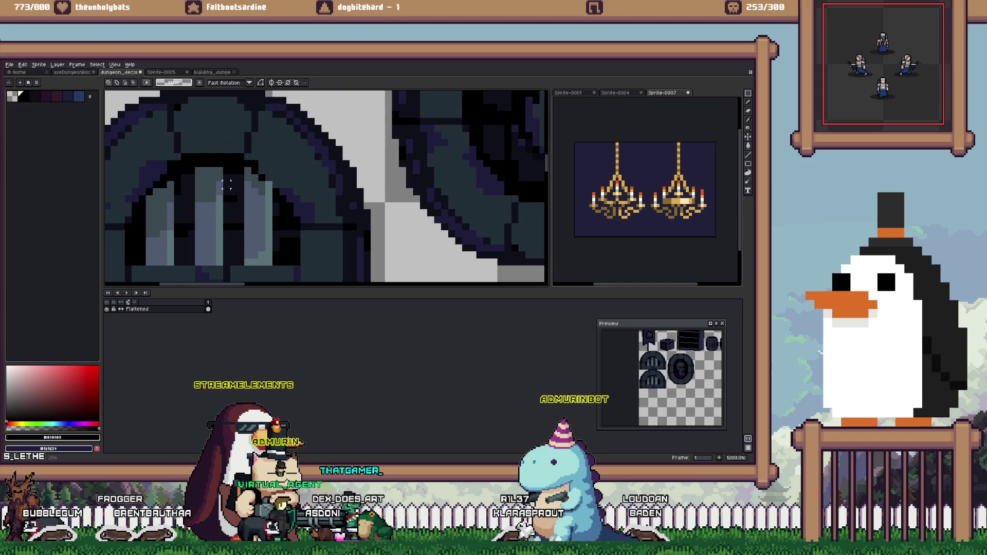
pyautogui.press('b')
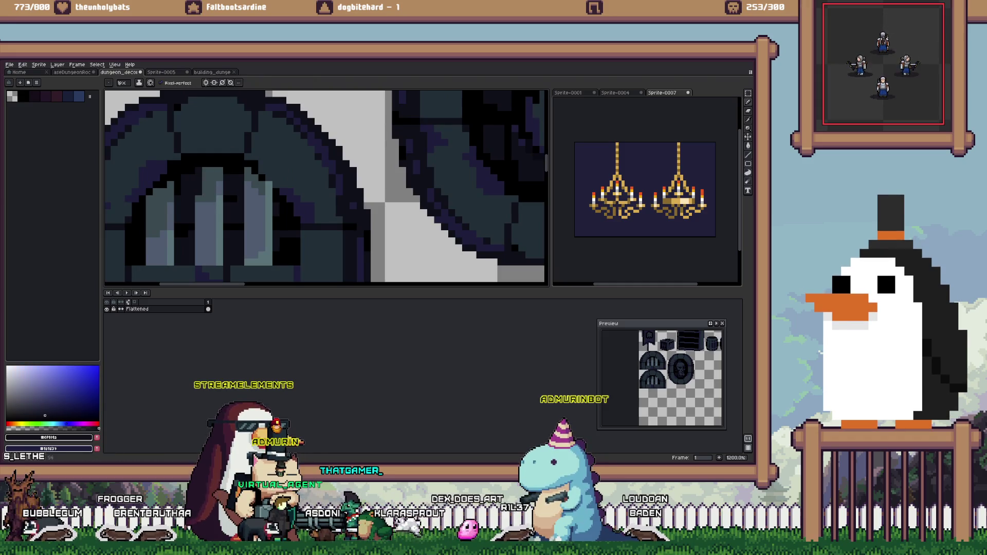
pyautogui.press('g')
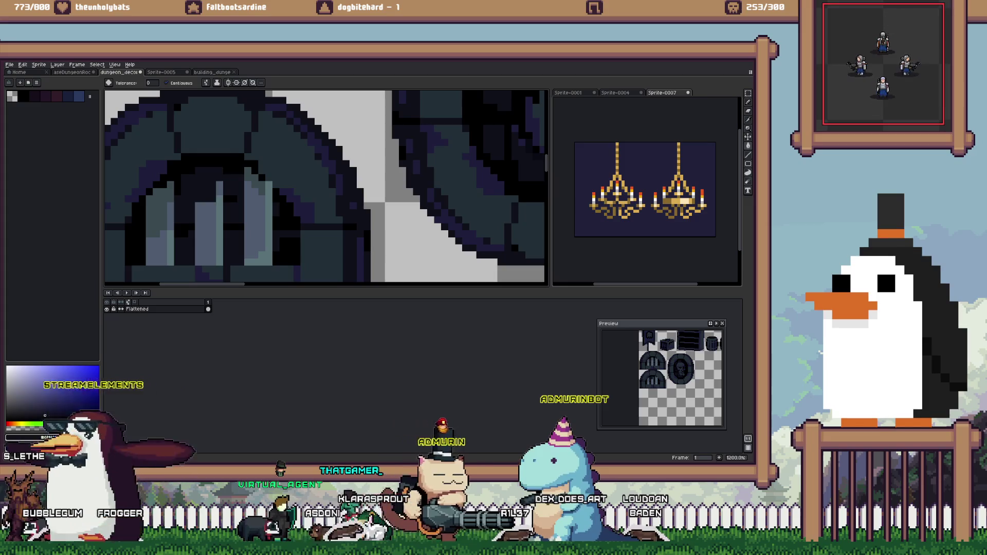
pyautogui.click(208, 231)
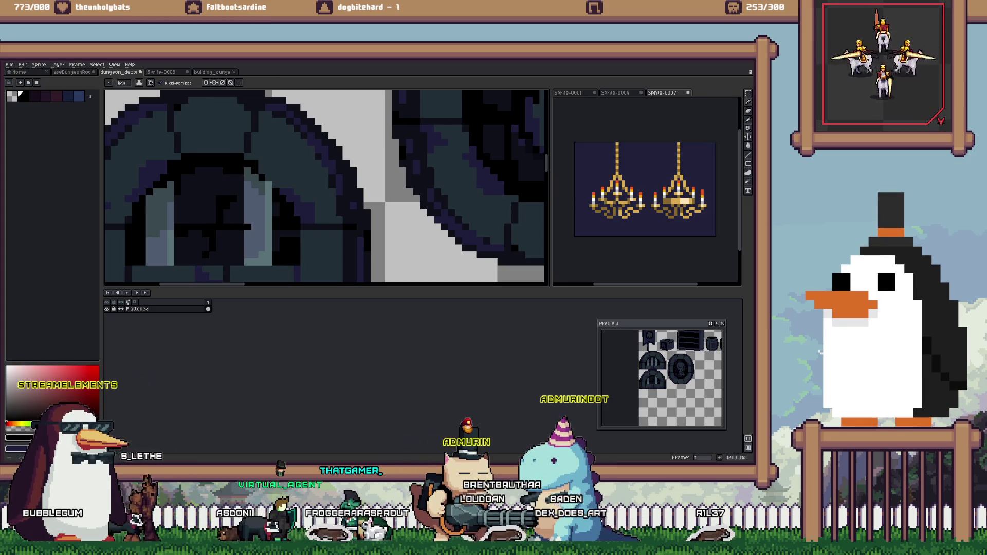
pyautogui.press('g')
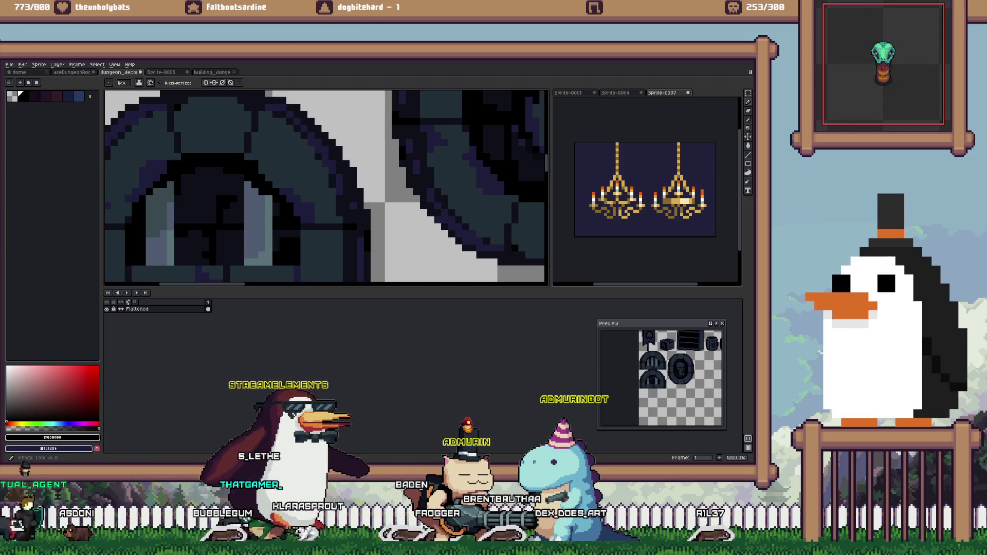
pyautogui.click(255, 221)
pyautogui.press('b')
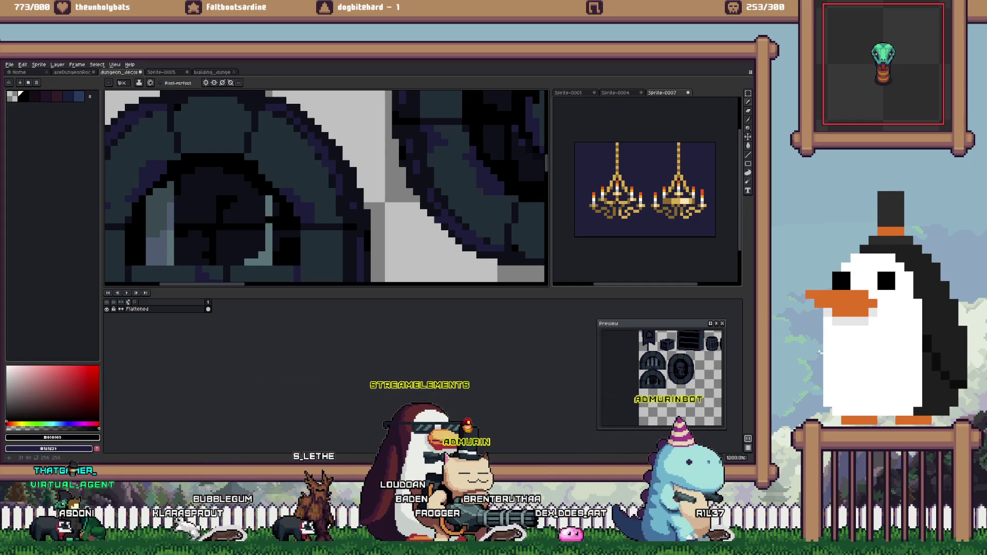
pyautogui.press('g')
pyautogui.click(269, 208)
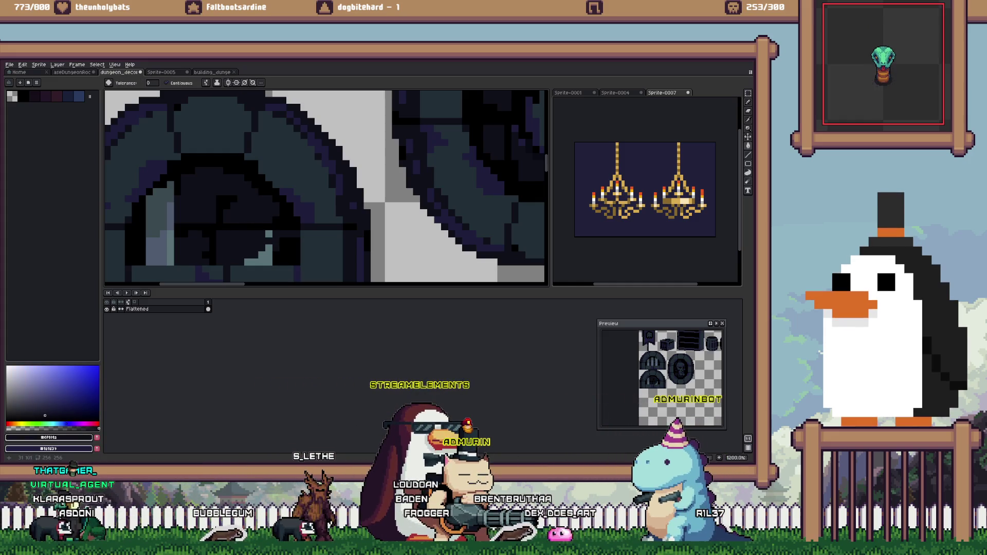
# - Refill the copy's inner arch area with another dark colour after undoing the first fill
pyautogui.scroll(-2, 323, 187)
pyautogui.scroll(3, 324, 188)
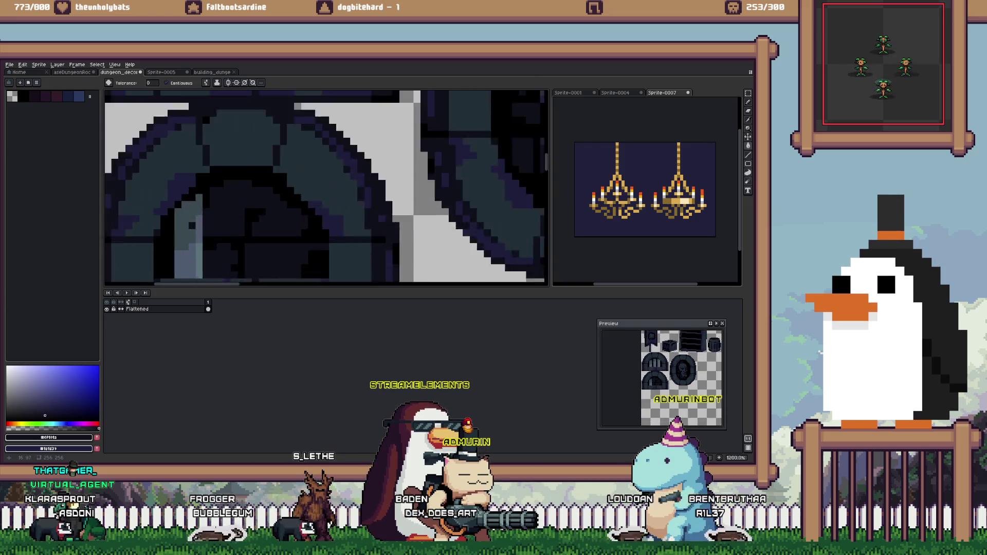
pyautogui.press('i')
pyautogui.press('g')
pyautogui.click(183, 215)
pyautogui.hotkey('ctrl', 'z')
pyautogui.hotkey('ctrl', 'z')
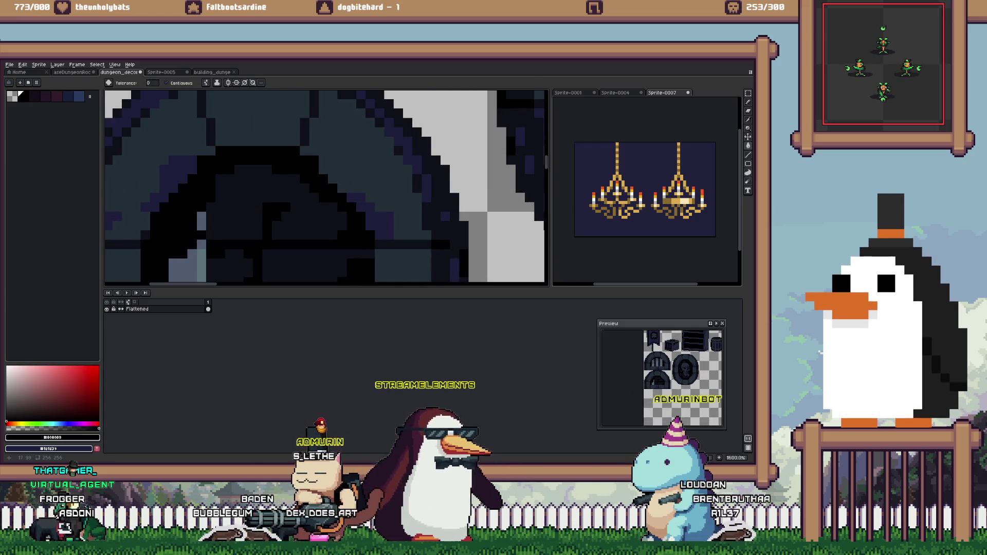
pyautogui.press('b')
pyautogui.press('g')
pyautogui.click(187, 226)
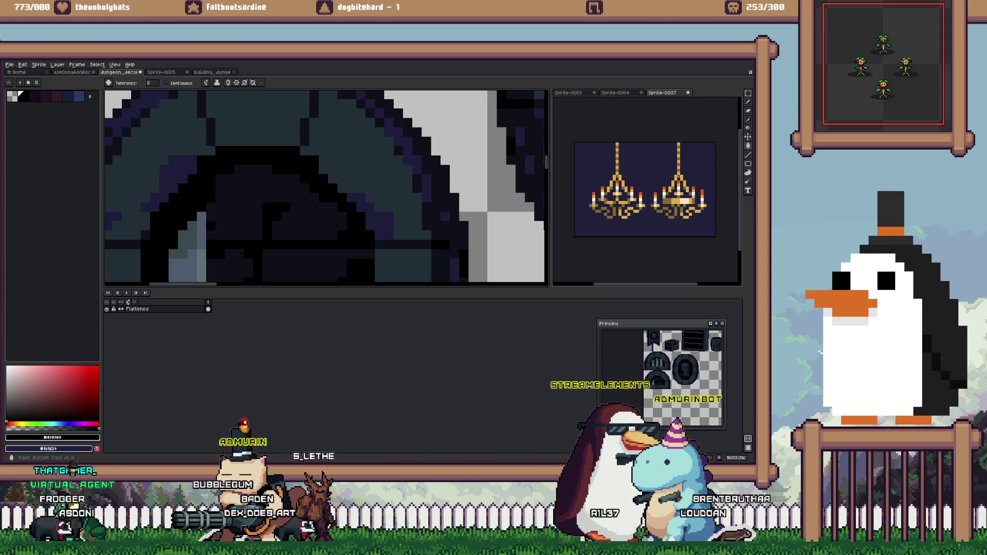
pyautogui.moveTo(211, 254); pyautogui.dragTo(247, 225)
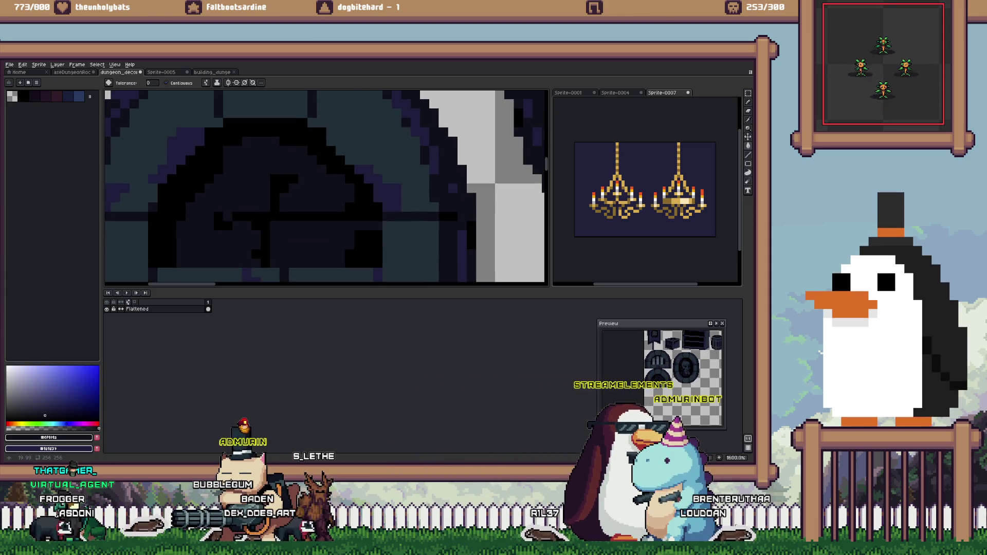
pyautogui.scroll(-8, 326, 187)
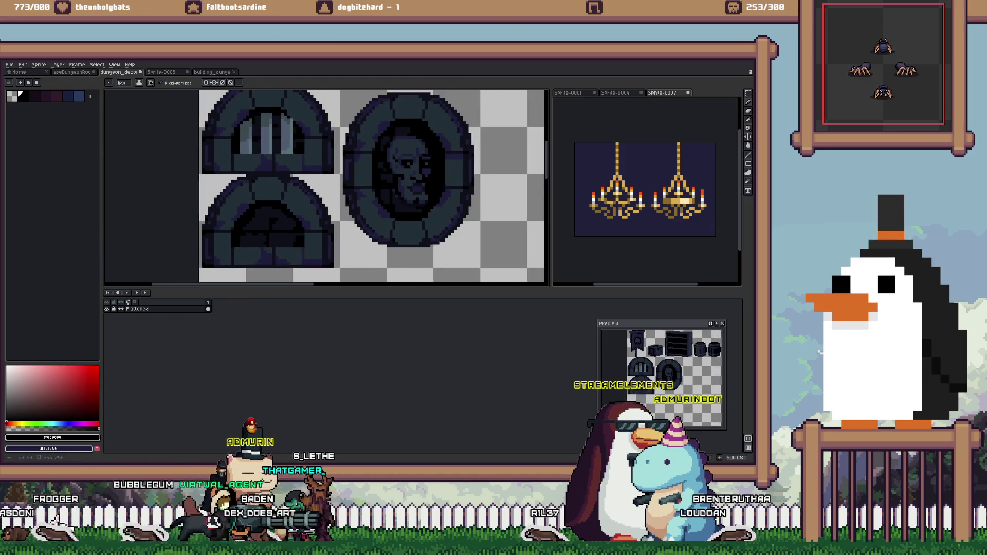
# - Save dungeon_decor_0.png and return to the Unity editor
pyautogui.hotkey('ctrl', 's')
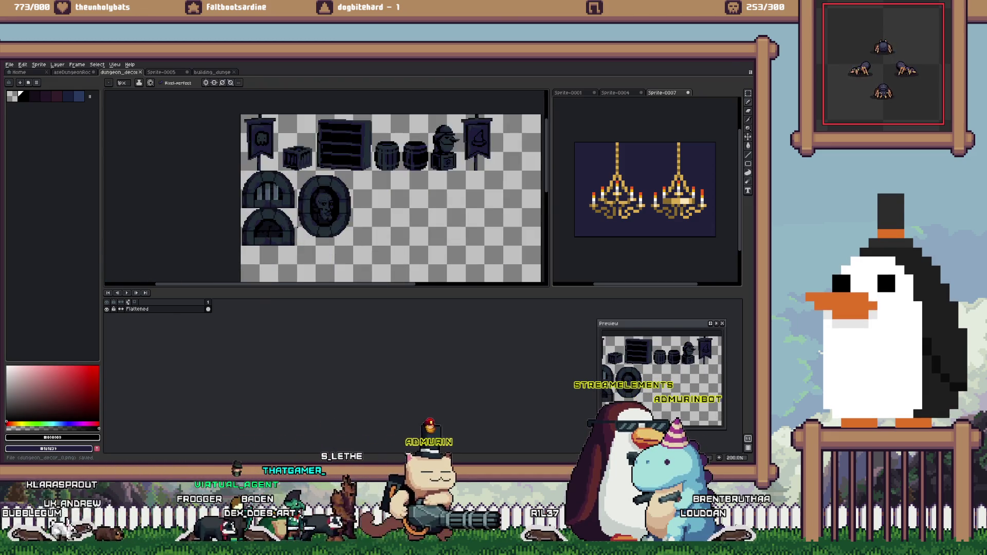
pyautogui.hotkey('alt', 'Tab')
pyautogui.hotkey('alt', 'Tab')
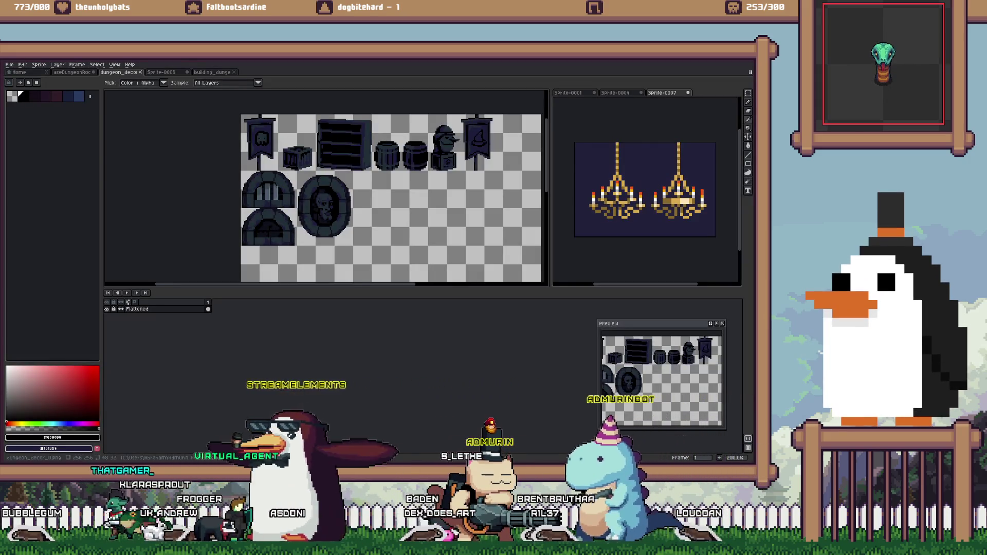
pyautogui.hotkey('alt', 'Tab')
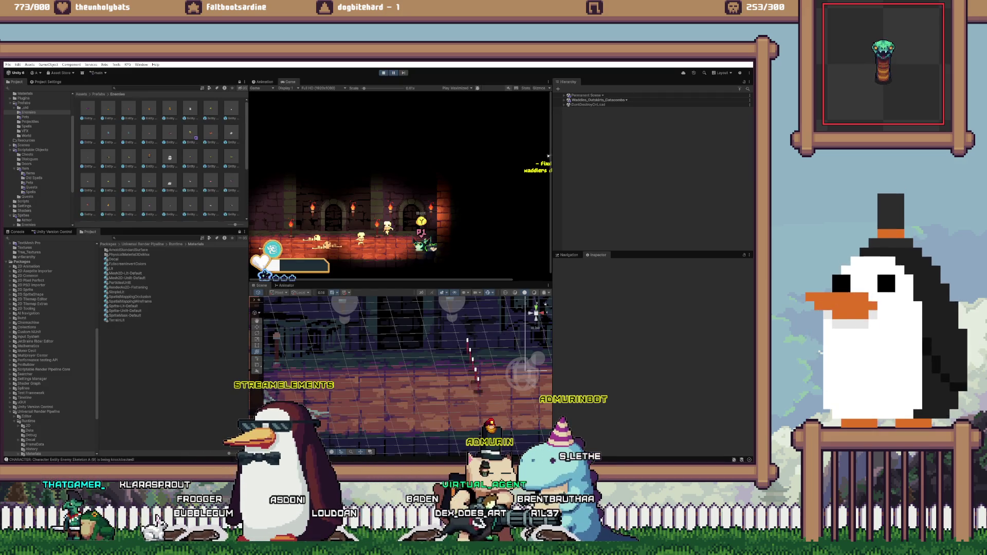
# - Stop the running game and load the Catacombs scene from the Hierarchy
pyautogui.hotkey('ctrl', 'p')
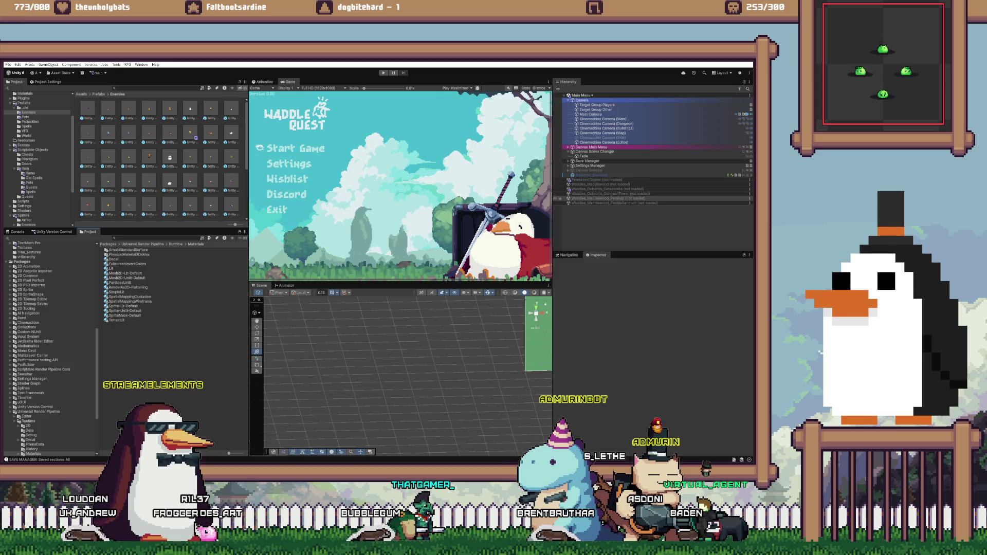
pyautogui.rightClick(607, 189)
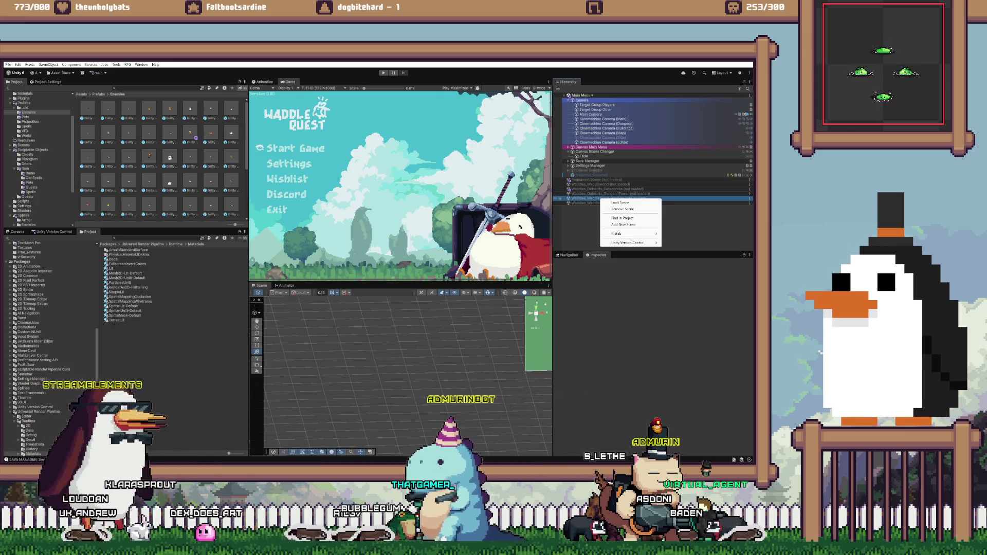
pyautogui.press('Escape')
pyautogui.rightClick(620, 189)
pyautogui.click(632, 192)
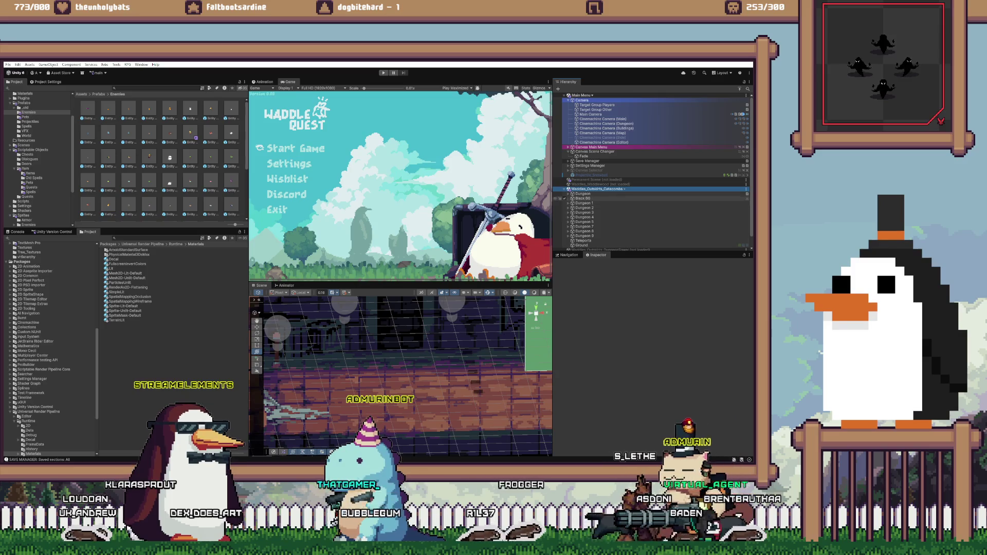
# - Frame Dungeon 1, 2 and 3 in turn, ending with Dungeon 3's Decor group selected
pyautogui.click(568, 203)
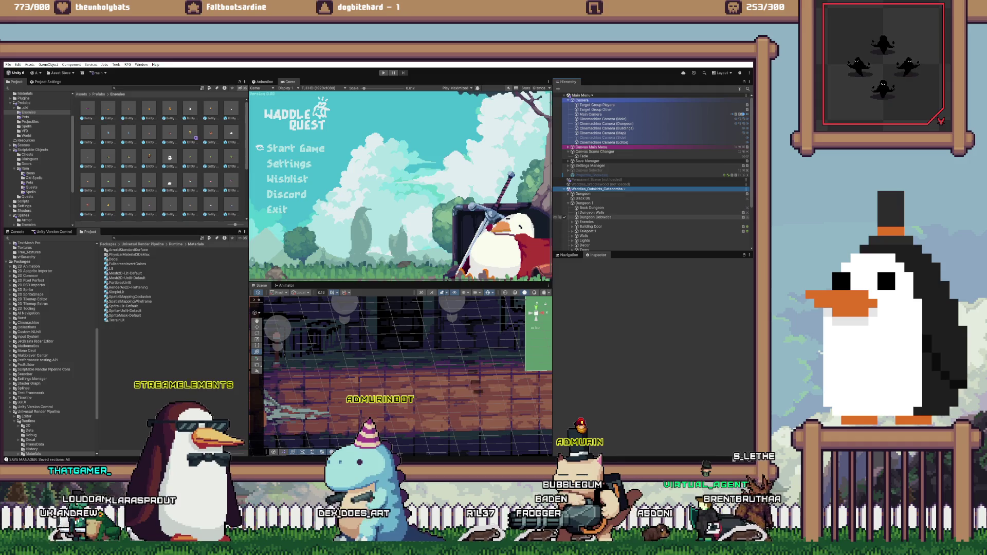
pyautogui.doubleClick(591, 212)
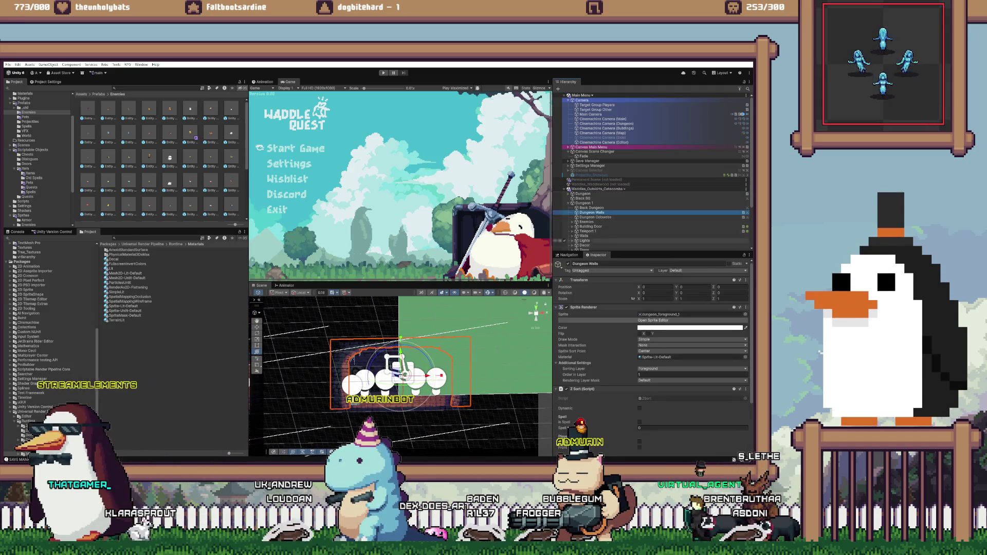
pyautogui.doubleClick(585, 246)
pyautogui.scroll(-4, 616, 226)
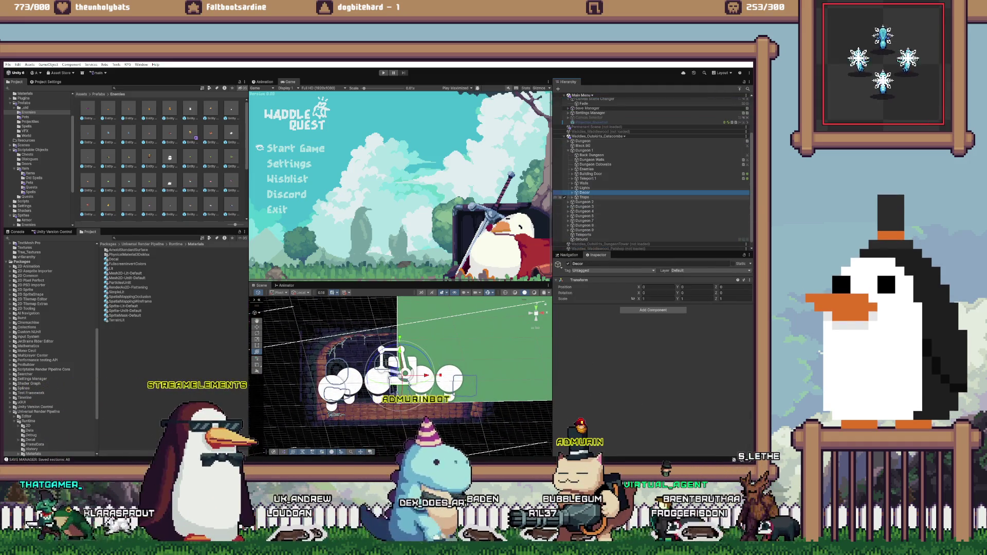
pyautogui.scroll(-3, 617, 205)
pyautogui.doubleClick(584, 197)
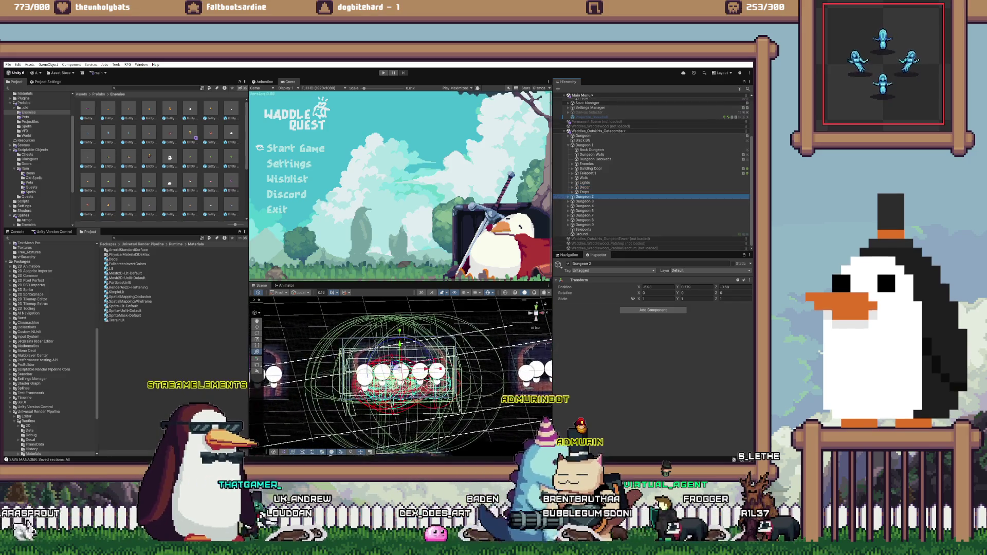
pyautogui.doubleClick(584, 201)
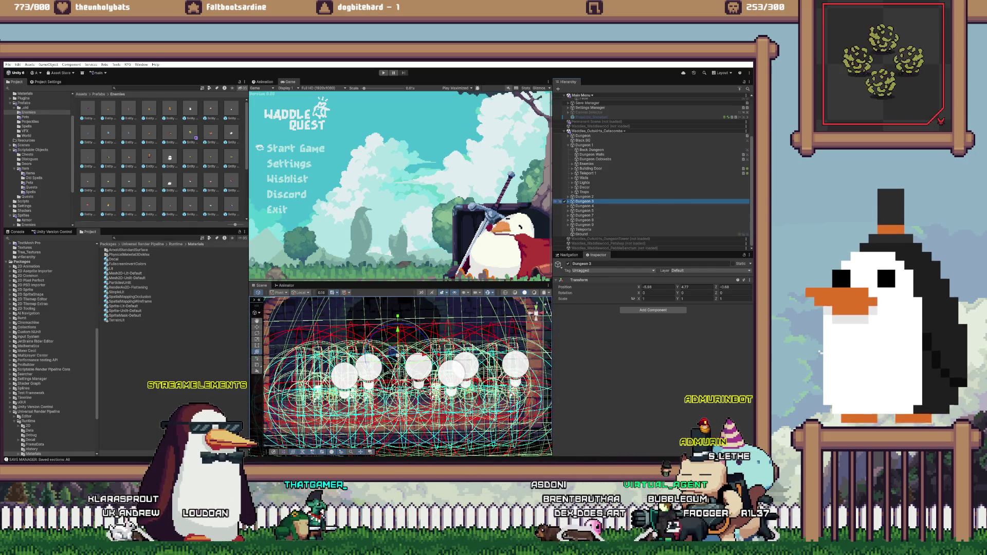
pyautogui.click(585, 238)
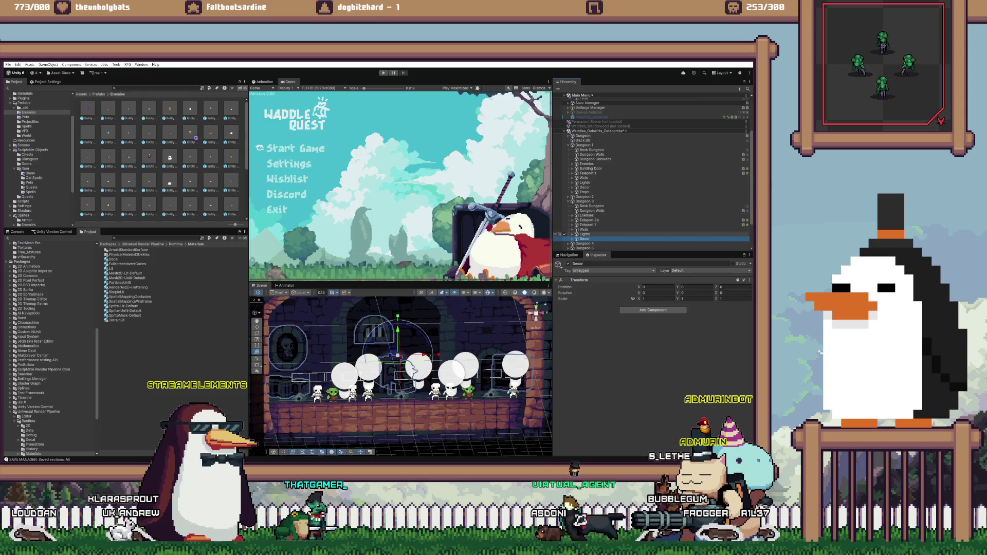
# - Open the Banner's dungeon_decor sprite sheet and give the banner slice a Bottom Center pivot
pyautogui.click(576, 238)
pyautogui.scroll(-3, 642, 206)
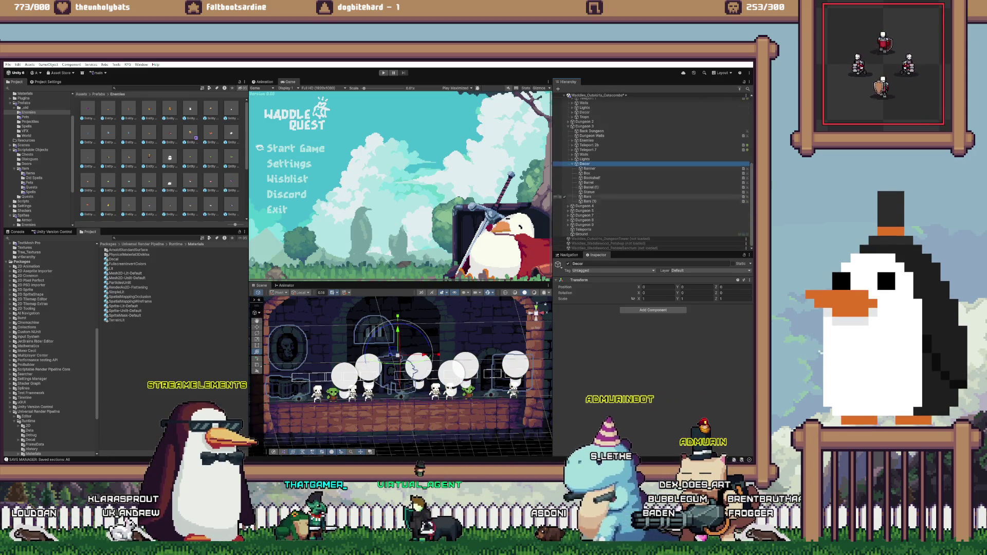
pyautogui.click(589, 168)
pyautogui.doubleClick(589, 168)
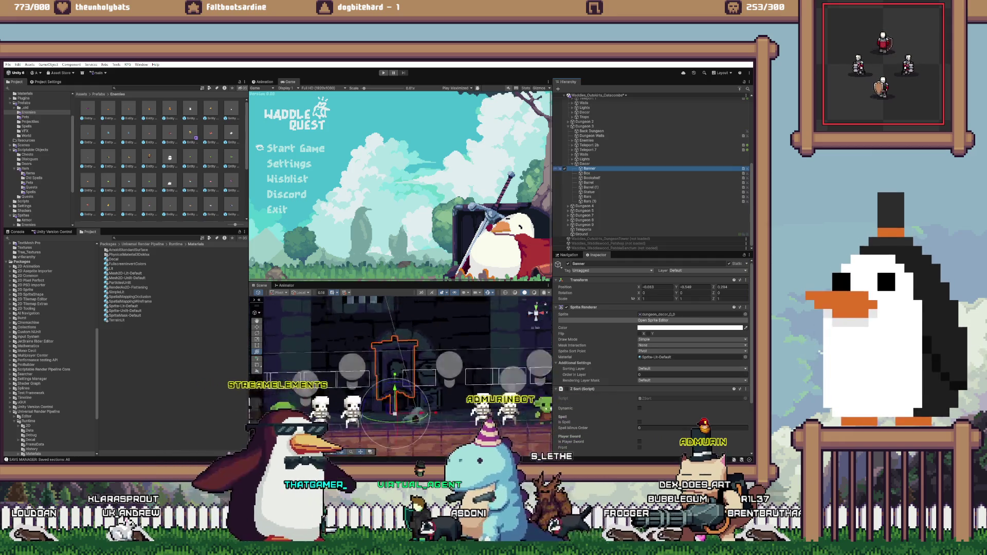
pyautogui.click(663, 314)
pyautogui.click(652, 320)
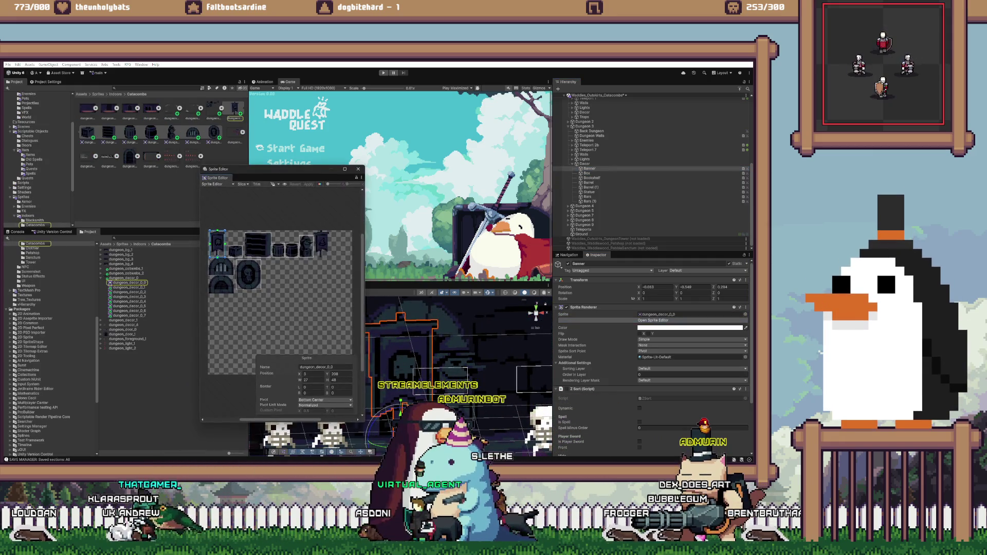
pyautogui.scroll(10, 207, 237)
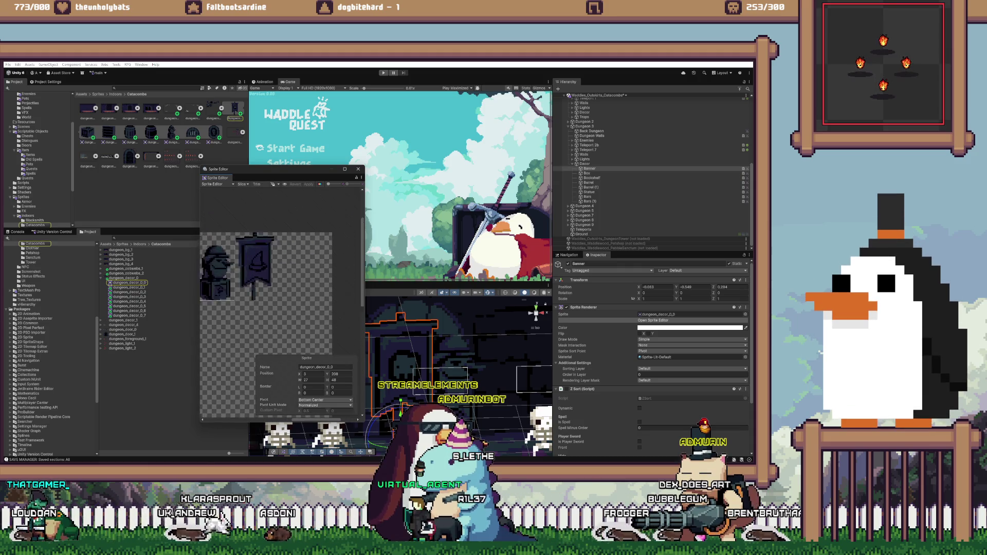
pyautogui.press('Escape')
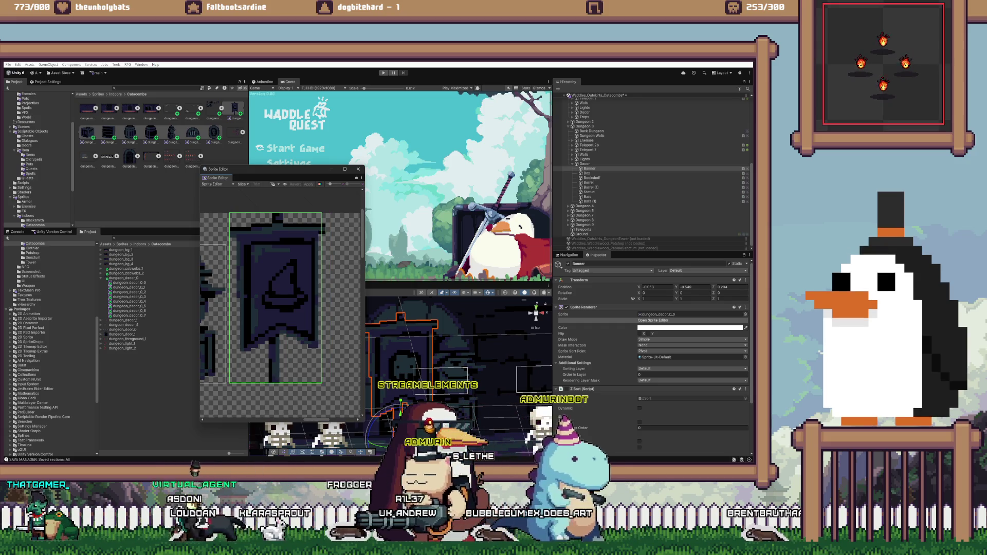
pyautogui.moveTo(325, 380); pyautogui.dragTo(326, 383)
pyautogui.click(325, 400)
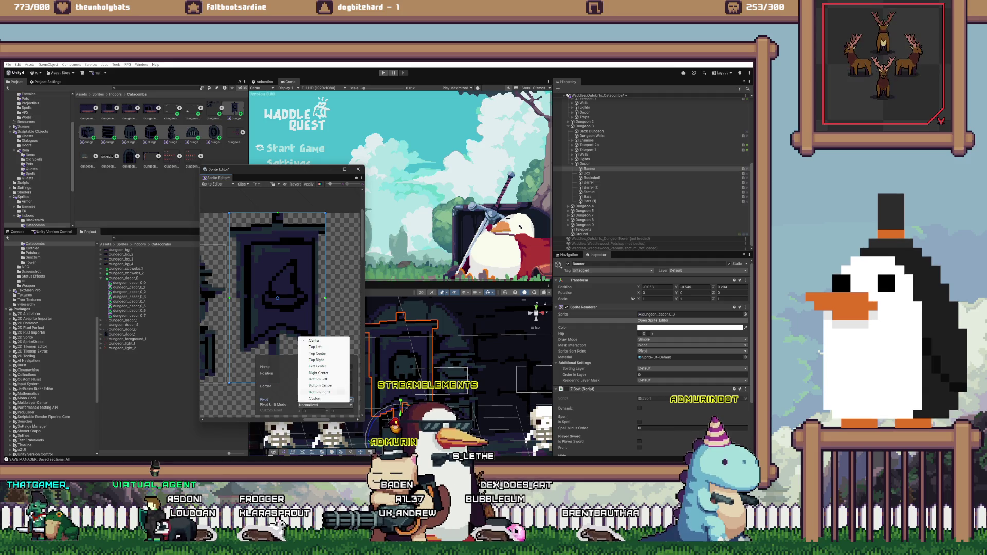
pyautogui.click(321, 386)
# - Set the arch sprite's pivot to Bottom Center, apply, and close the Sprite Editor
pyautogui.scroll(-3, 287, 288)
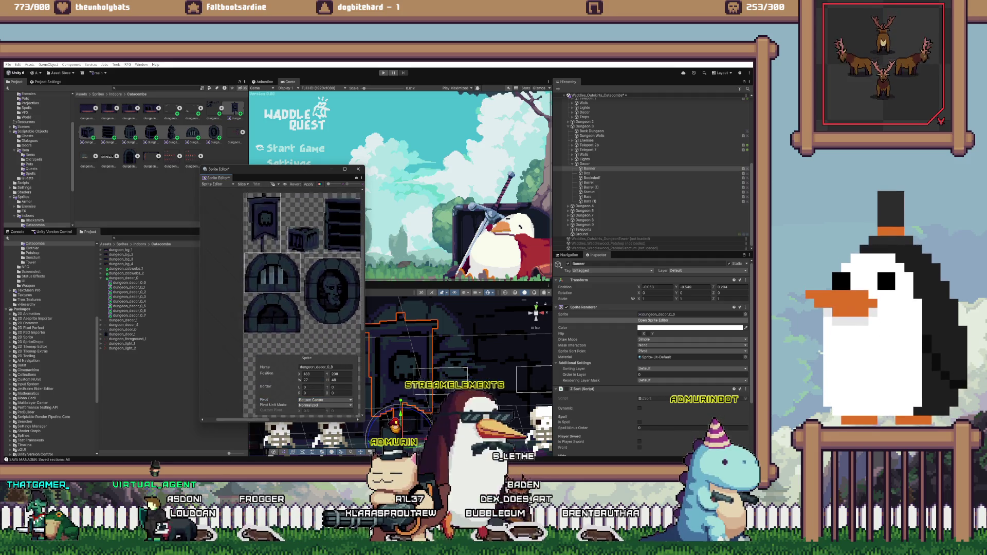
pyautogui.scroll(2, 334, 318)
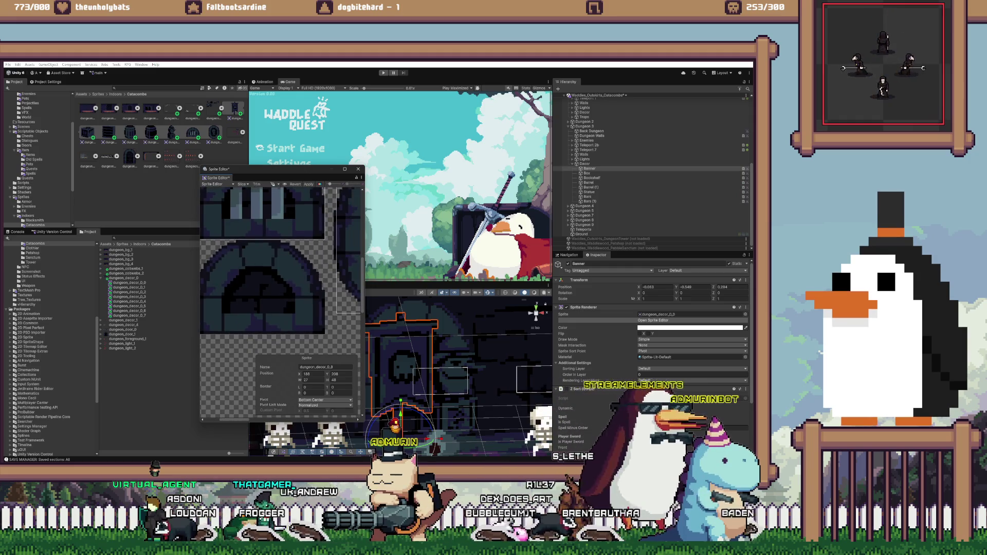
pyautogui.press('Escape')
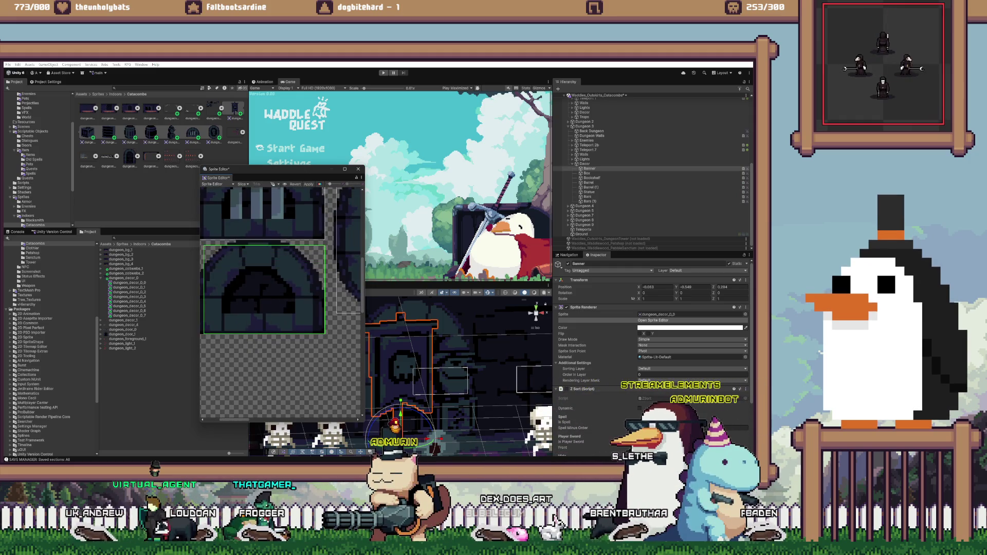
pyautogui.click(262, 288)
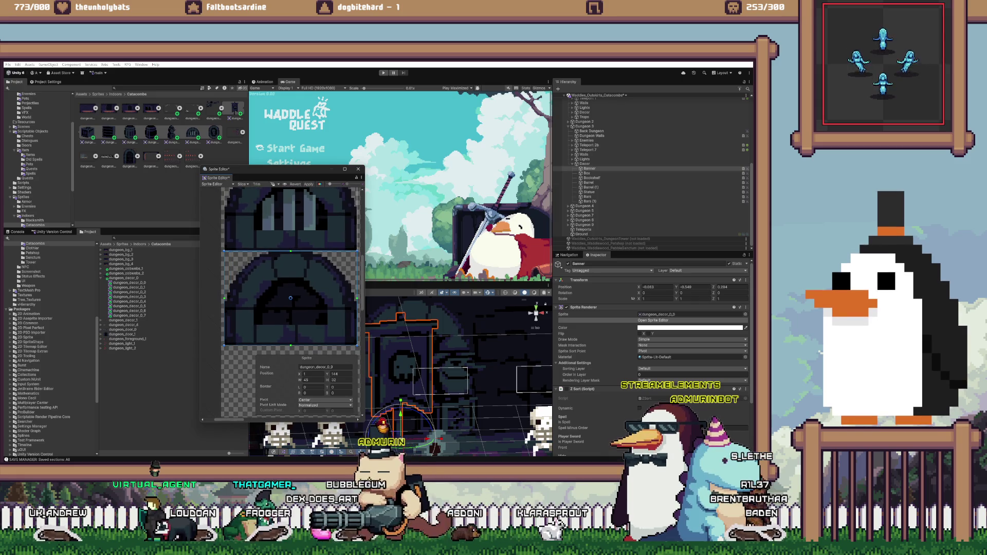
pyautogui.click(325, 399)
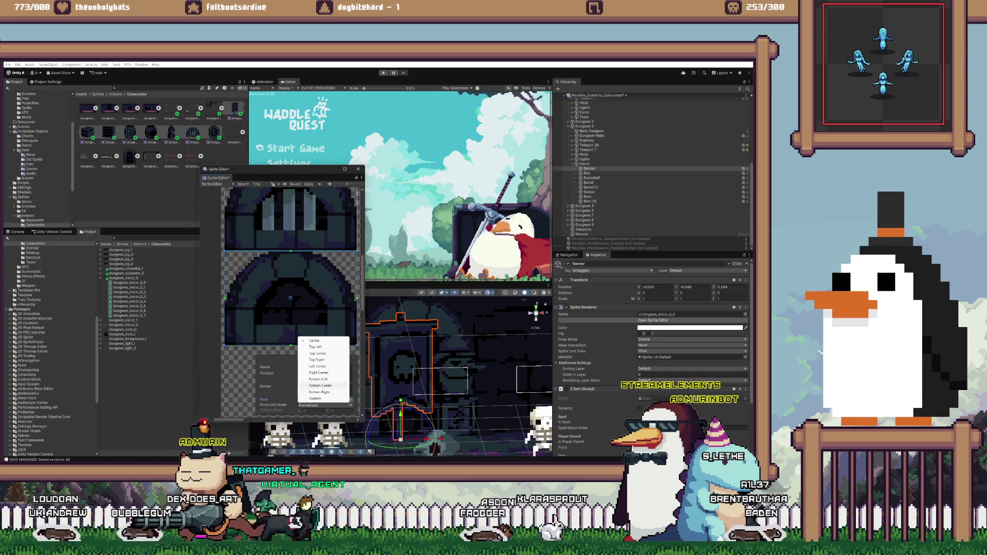
pyautogui.click(319, 388)
pyautogui.click(308, 184)
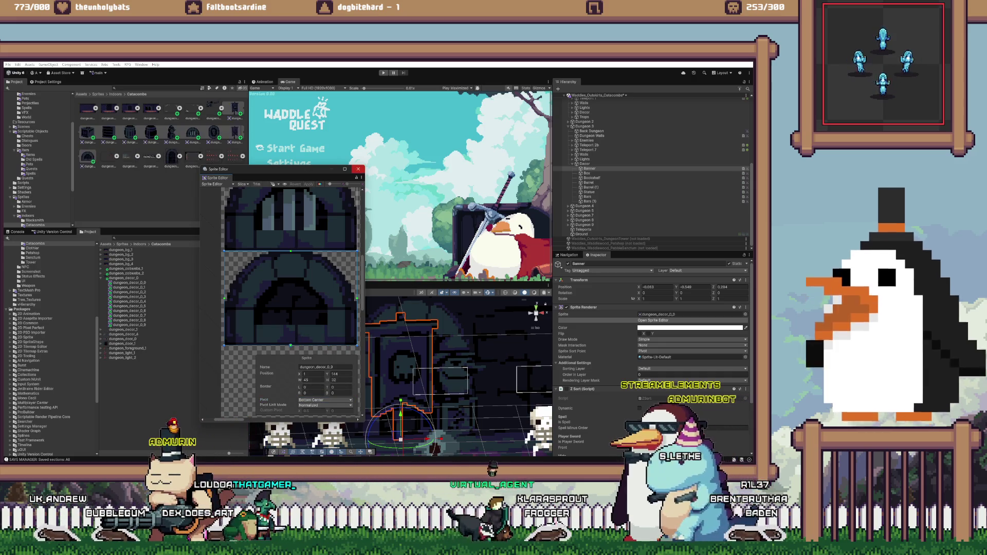
pyautogui.click(359, 169)
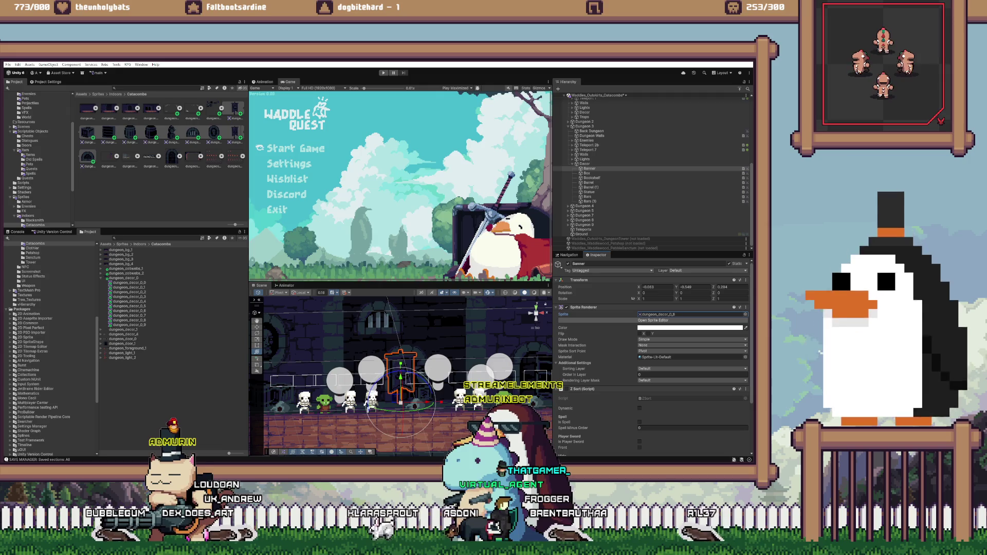
# - Shift the banner left and move the Bars decor to the room's left side
pyautogui.moveTo(425, 402); pyautogui.dragTo(391, 402)
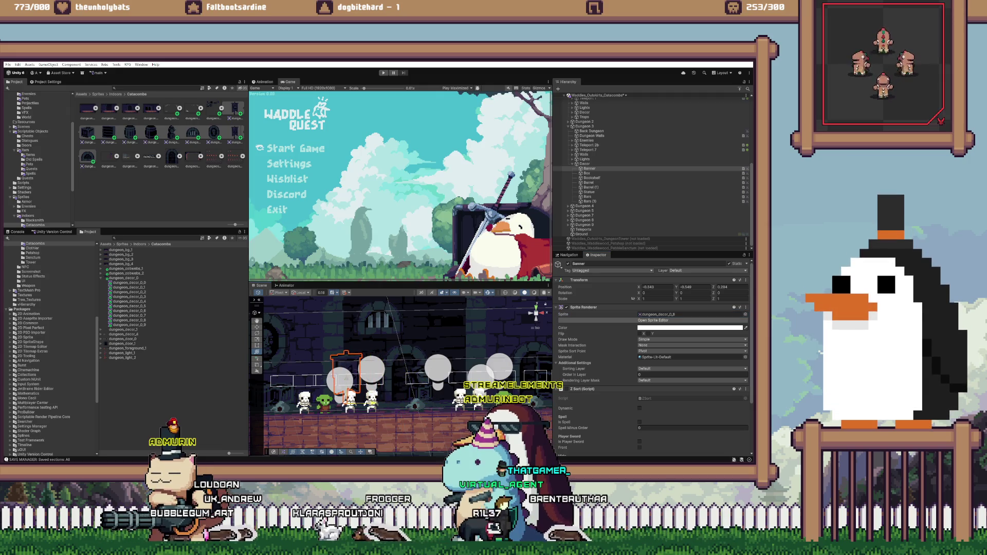
pyautogui.doubleClick(586, 173)
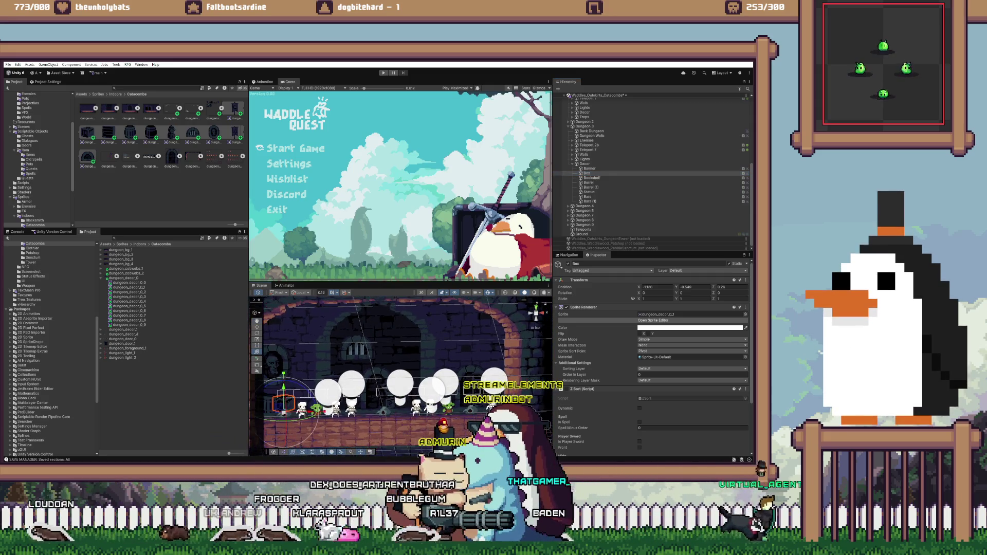
pyautogui.doubleClick(587, 196)
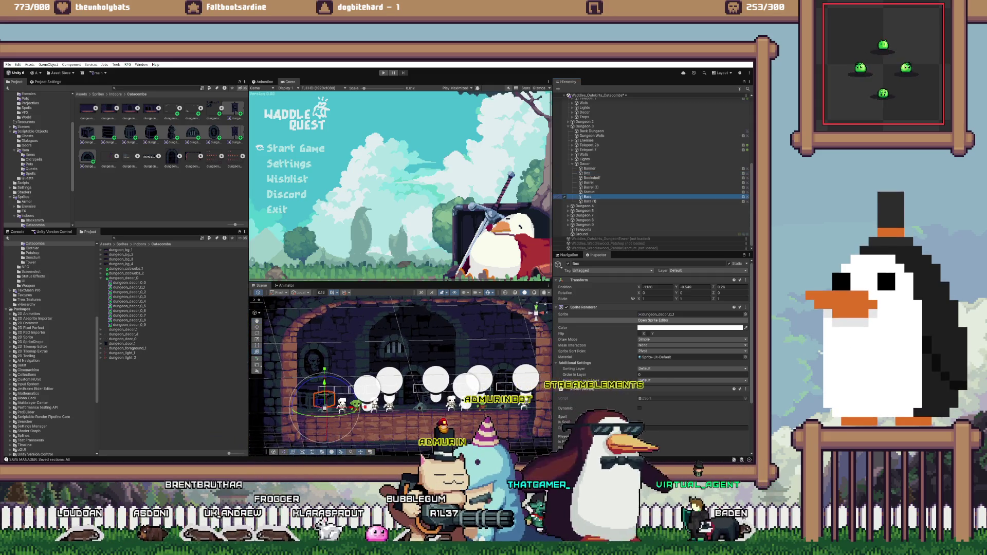
pyautogui.moveTo(394, 354); pyautogui.dragTo(327, 354)
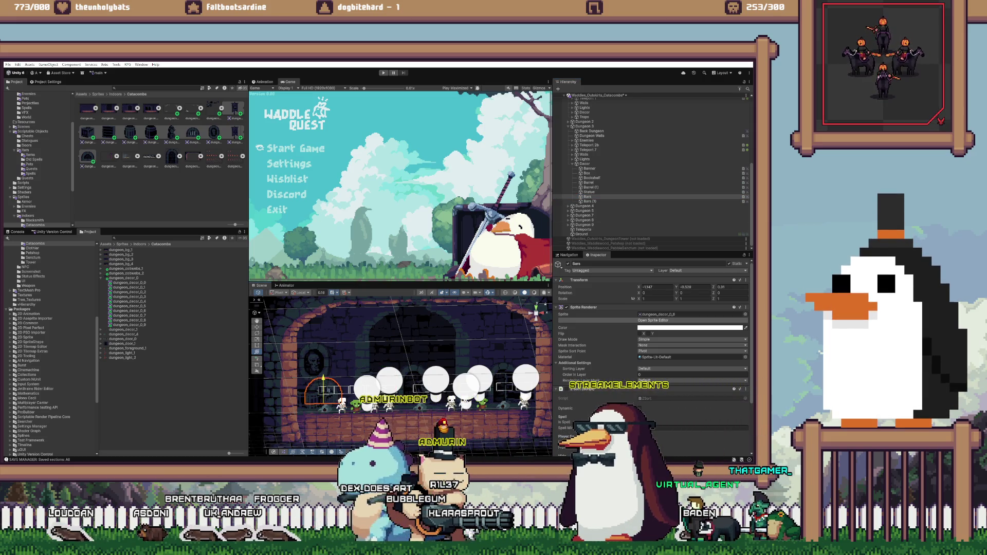
pyautogui.moveTo(323, 394); pyautogui.dragTo(331, 389)
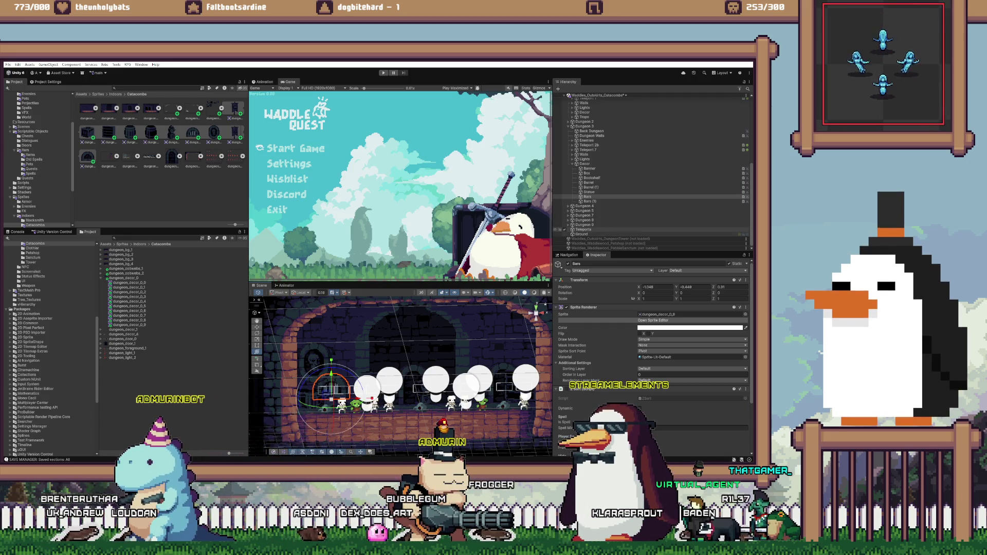
# - Delete Bars (1), raise the Bars higher on the wall, and duplicate them onto the arch
pyautogui.click(586, 201)
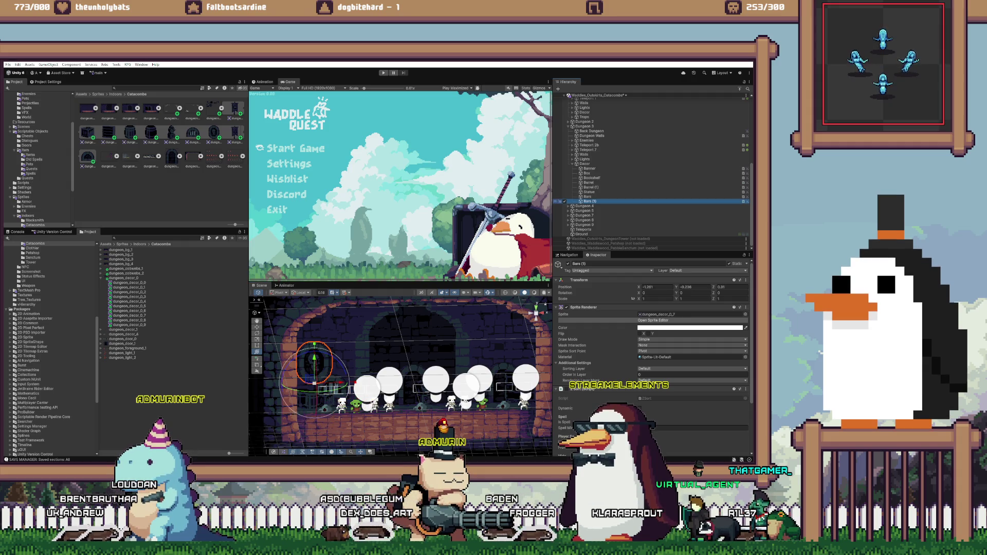
pyautogui.press('Delete')
pyautogui.click(587, 201)
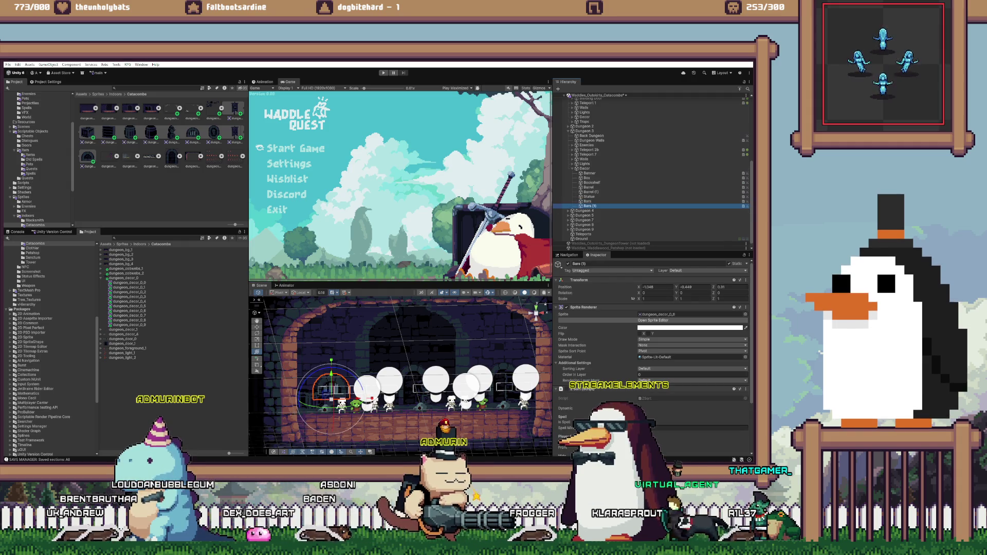
pyautogui.moveTo(332, 390); pyautogui.dragTo(331, 327)
pyautogui.hotkey('ctrl', 'd')
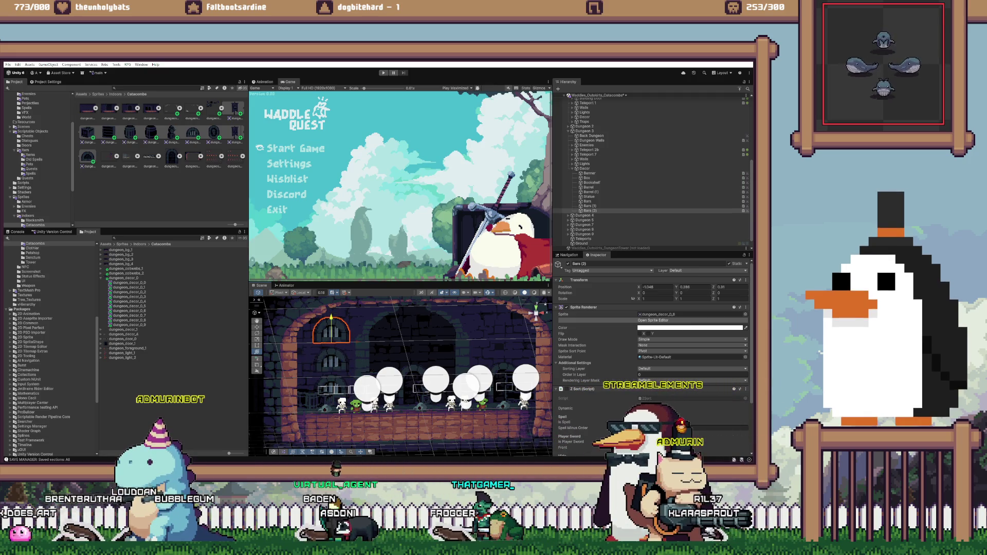
pyautogui.click(587, 201)
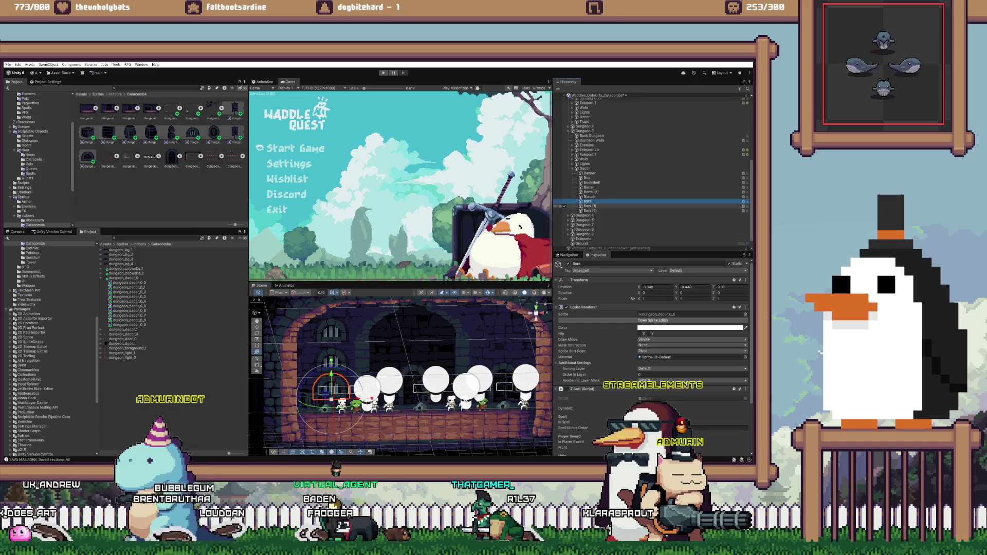
# - Delete the bookshelf from the catacomb room
pyautogui.click(663, 314)
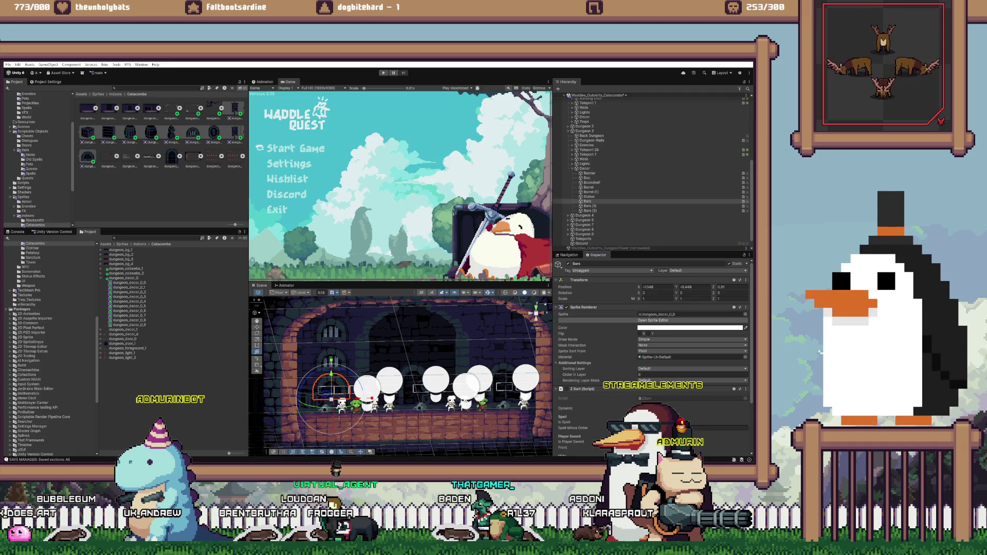
pyautogui.scroll(2, 400, 376)
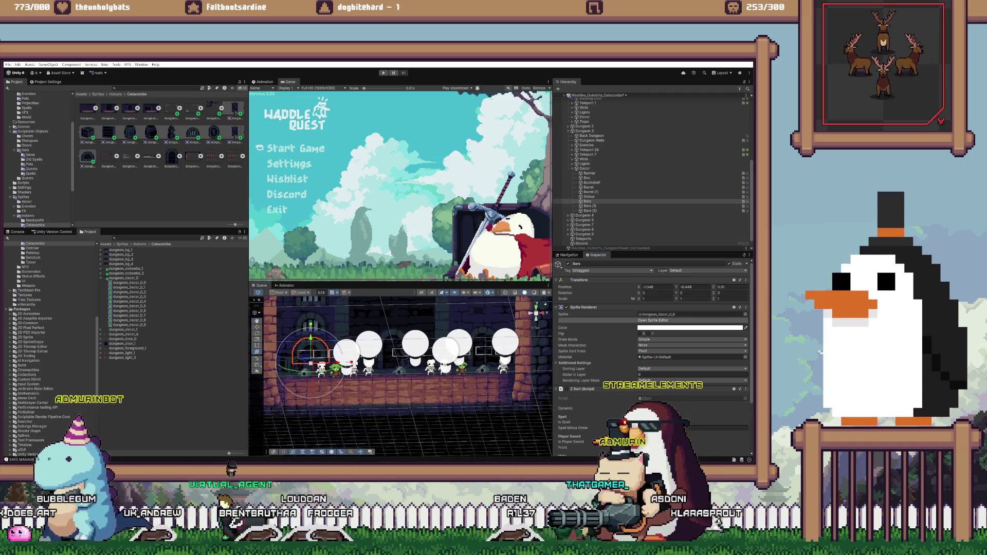
pyautogui.scroll(2, 401, 375)
pyautogui.scroll(4, 401, 376)
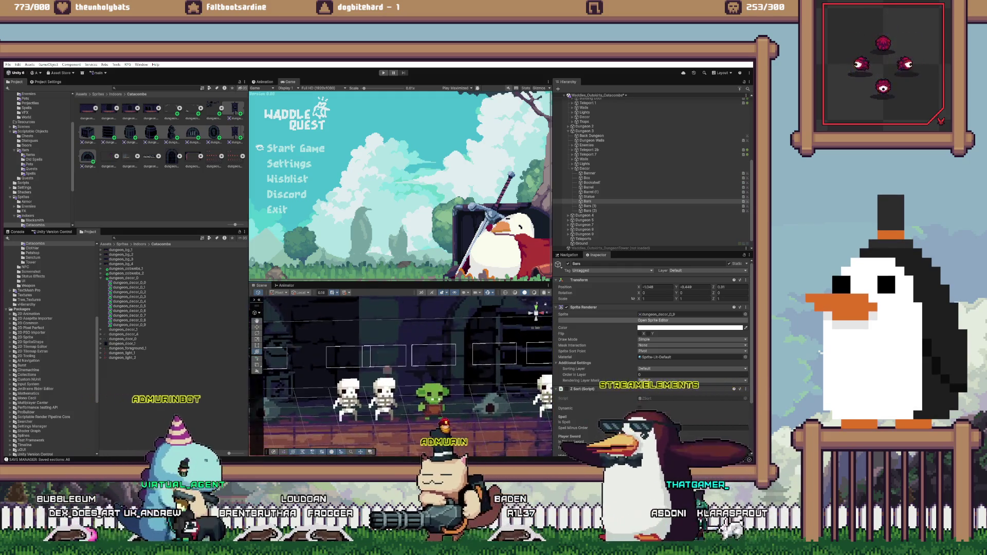
pyautogui.scroll(-3, 401, 375)
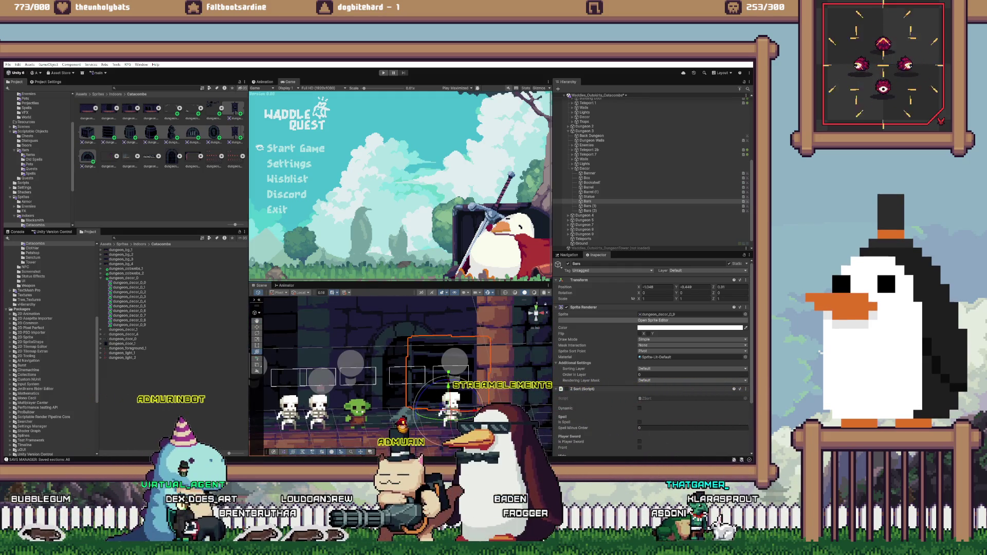
pyautogui.click(429, 375)
pyautogui.scroll(1, 429, 377)
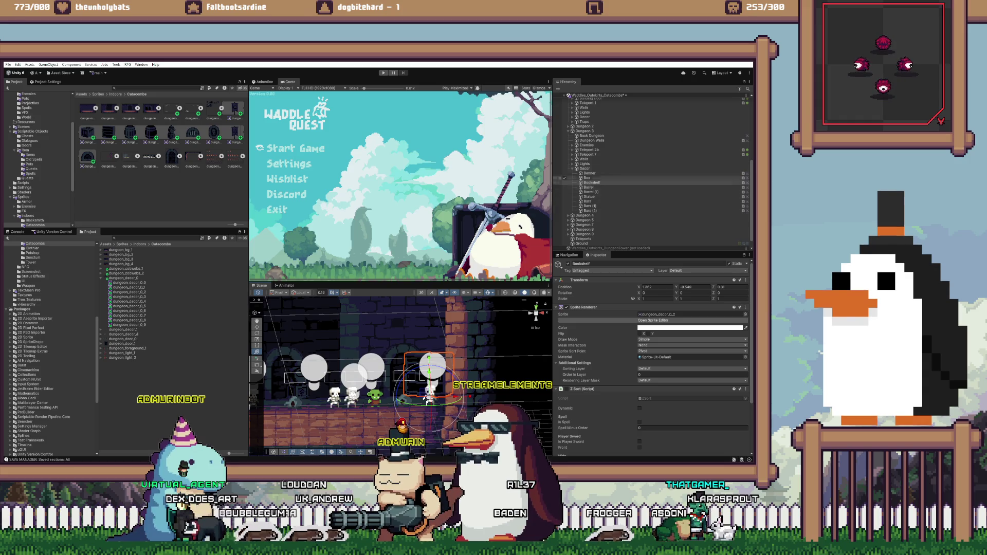
pyautogui.press('Delete')
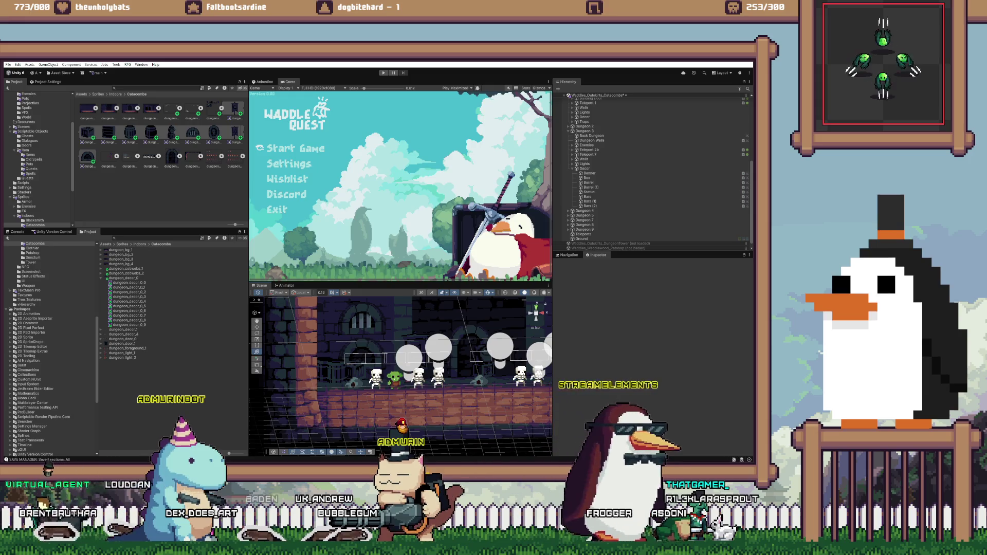
# - Move the Box and Barrel (1) further right along the corridor floor
pyautogui.doubleClick(586, 178)
pyautogui.moveTo(290, 370); pyautogui.dragTo(534, 368)
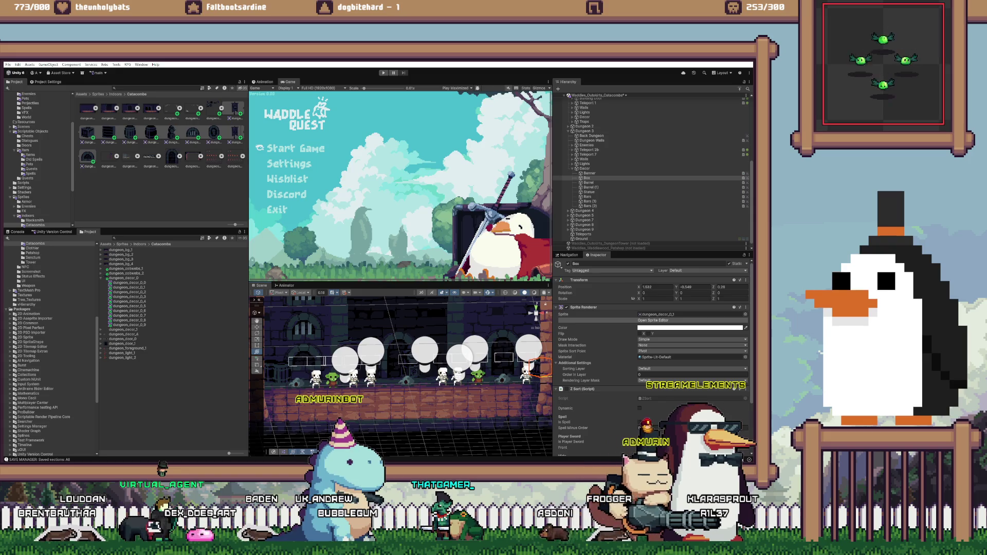
pyautogui.doubleClick(589, 187)
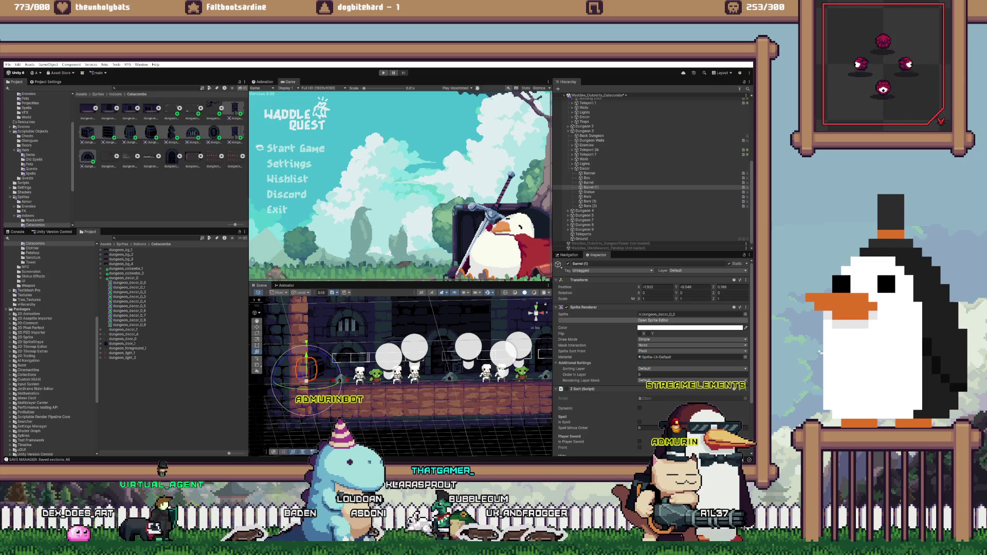
pyautogui.write('7')
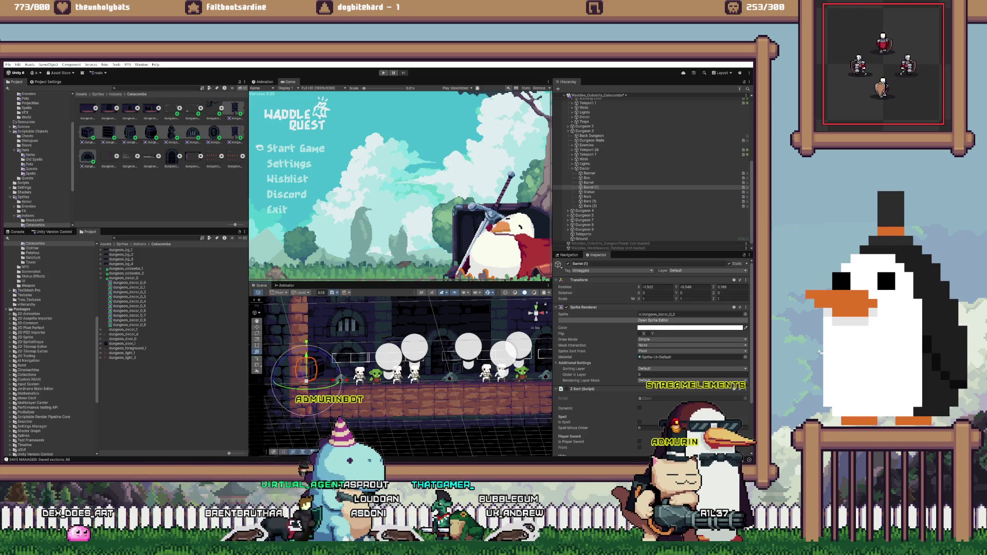
pyautogui.moveTo(325, 368); pyautogui.dragTo(377, 370)
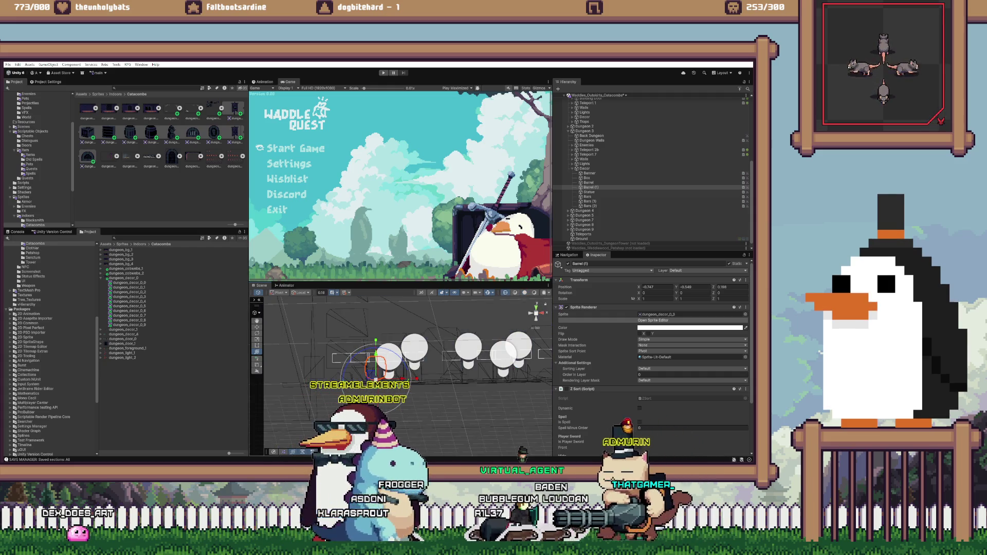
pyautogui.click(524, 293)
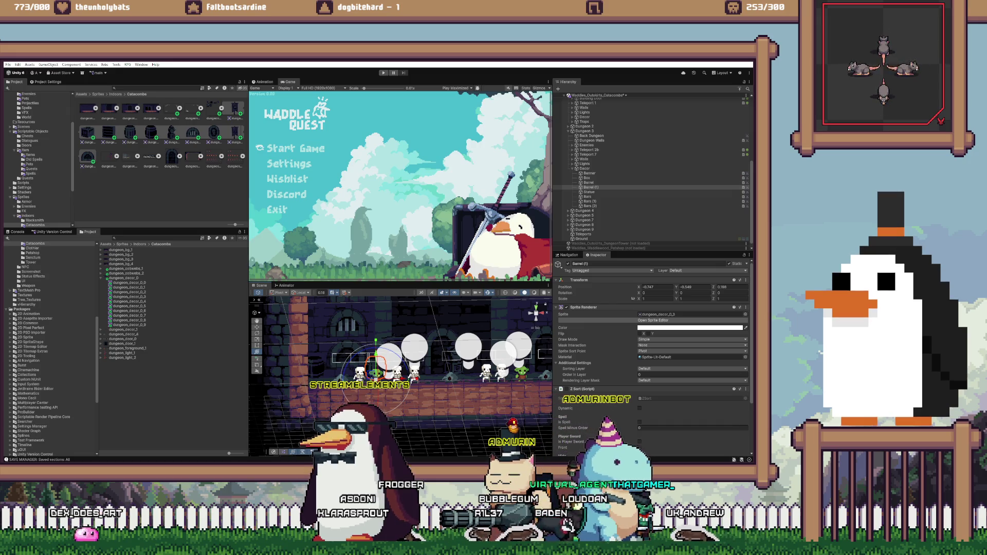
pyautogui.scroll(2, 404, 377)
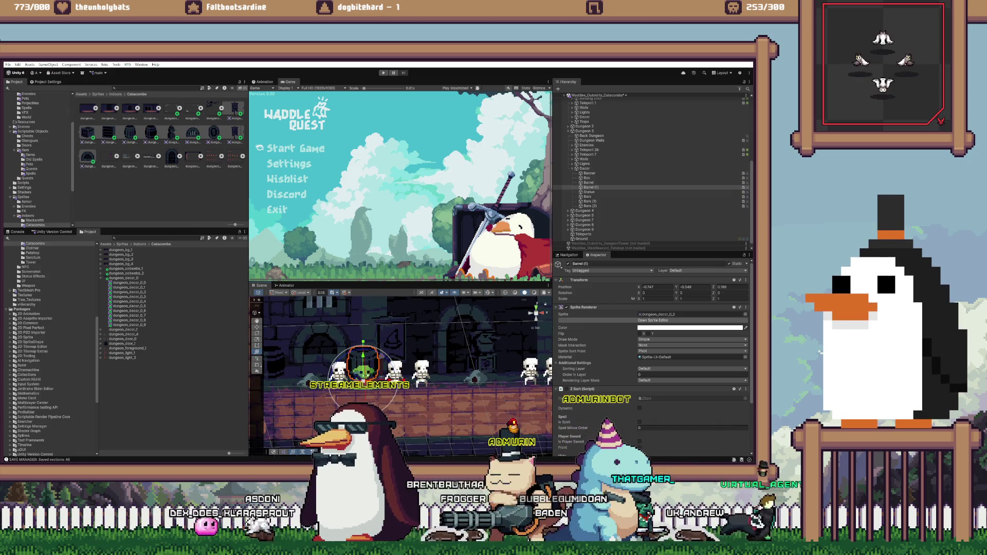
pyautogui.moveTo(363, 362); pyautogui.dragTo(368, 362)
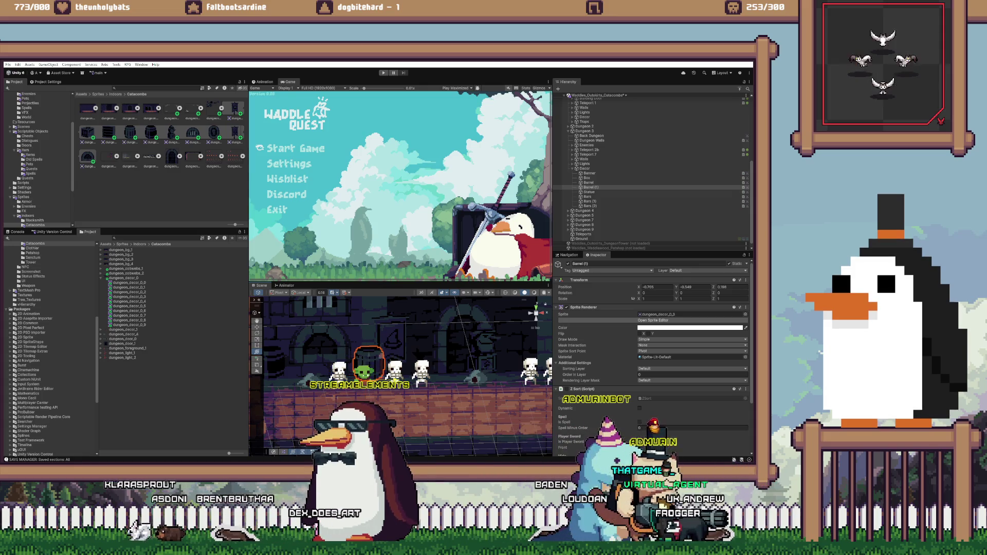
# - Duplicate the other barrel
pyautogui.press('y')
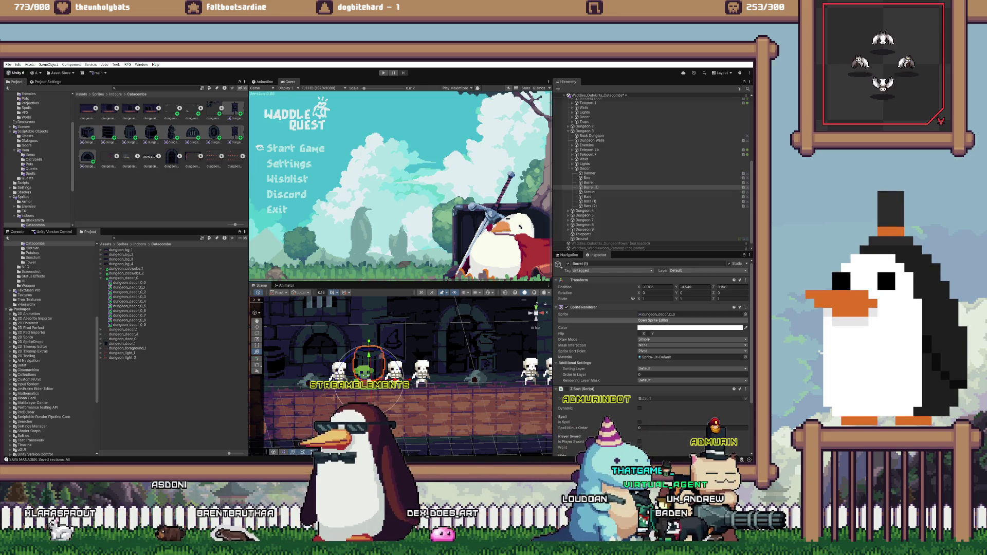
pyautogui.click(588, 182)
pyautogui.hotkey('ctrl', 'd')
# - Move the barrel copy right and duplicate it again as Barrel (3)
pyautogui.moveTo(270, 363); pyautogui.dragTo(520, 363)
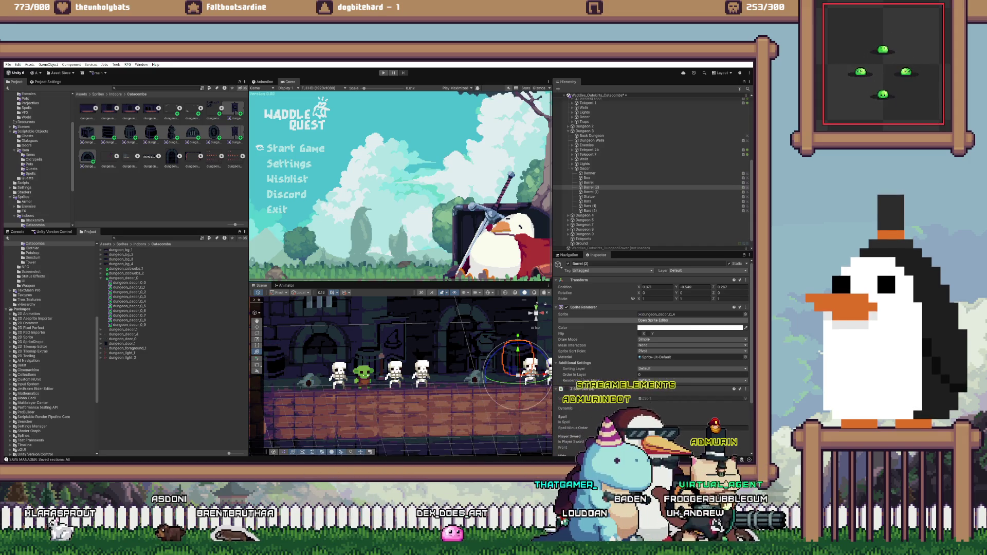
pyautogui.press('q')
pyautogui.press('f')
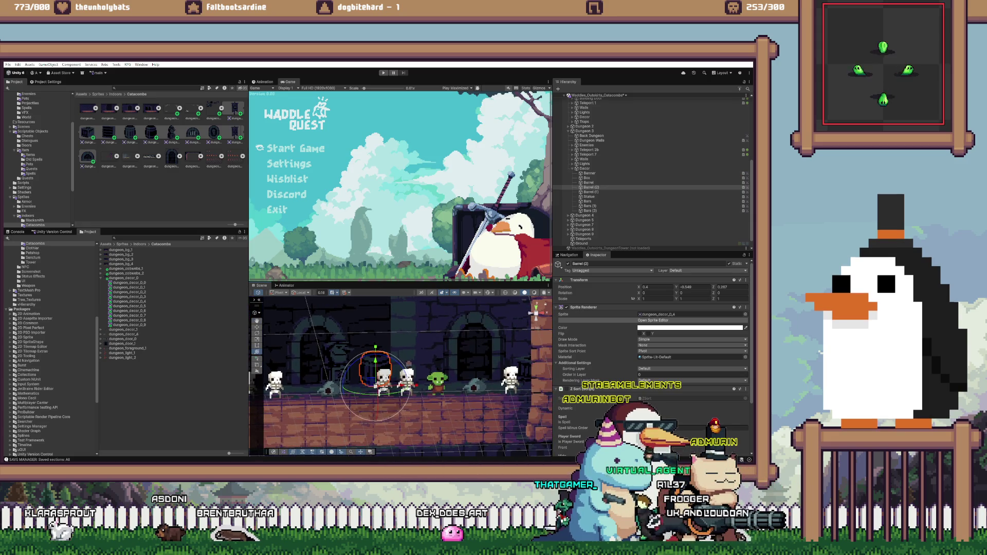
pyautogui.press('2')
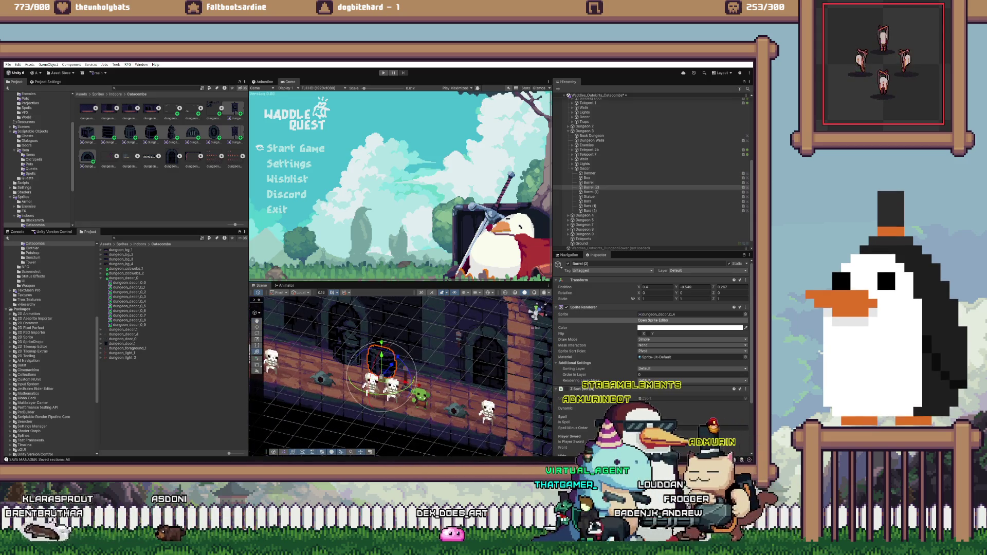
pyautogui.press('2')
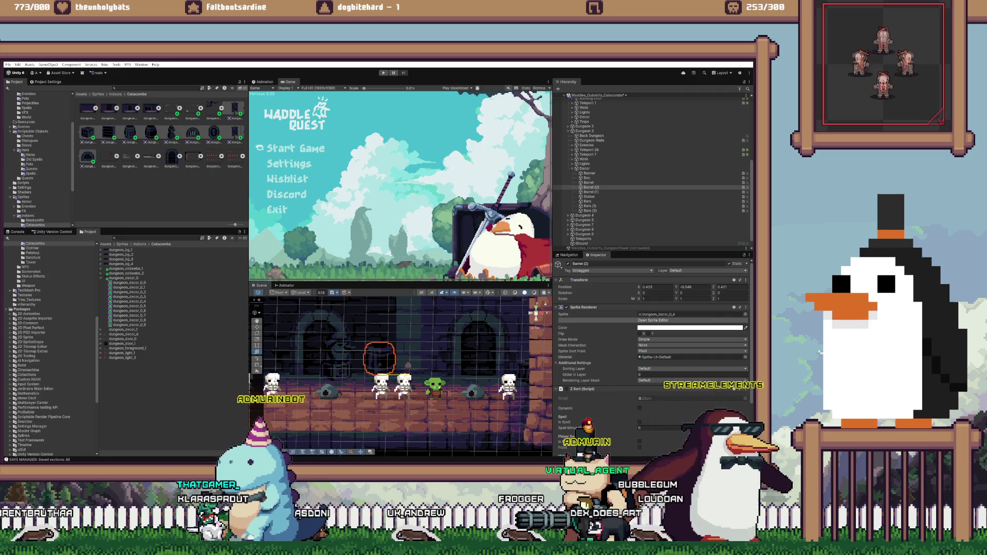
pyautogui.press('y')
pyautogui.hotkey('ctrl', 'd')
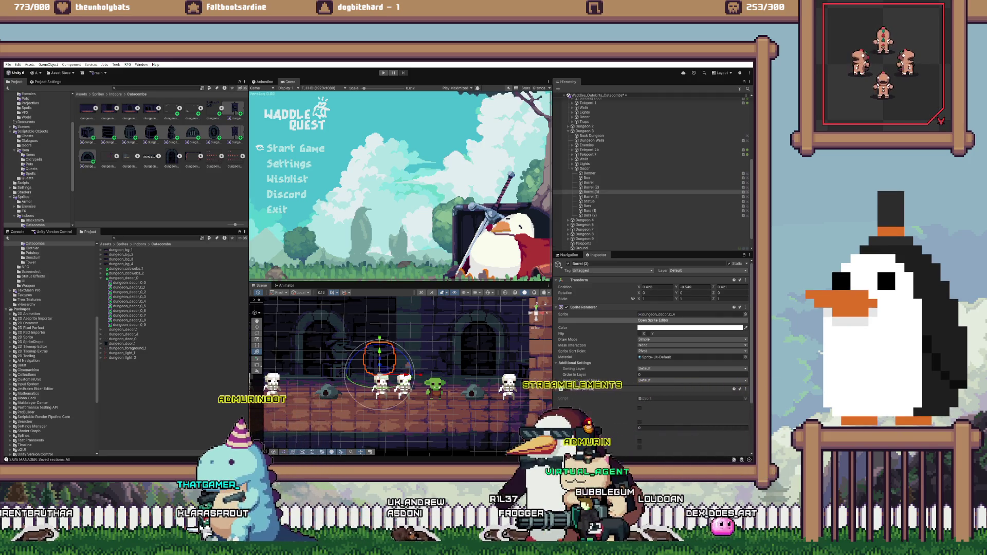
pyautogui.press('q')
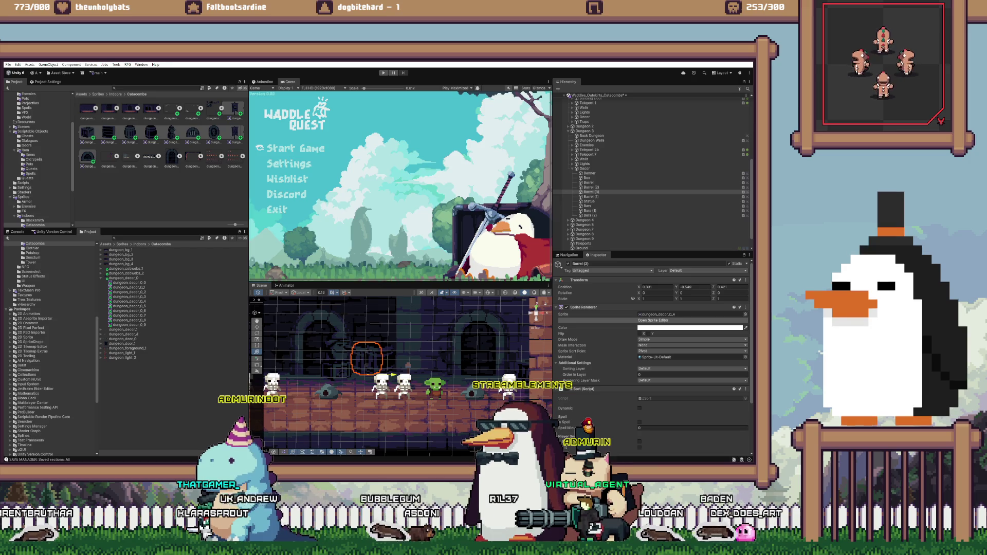
pyautogui.press('y')
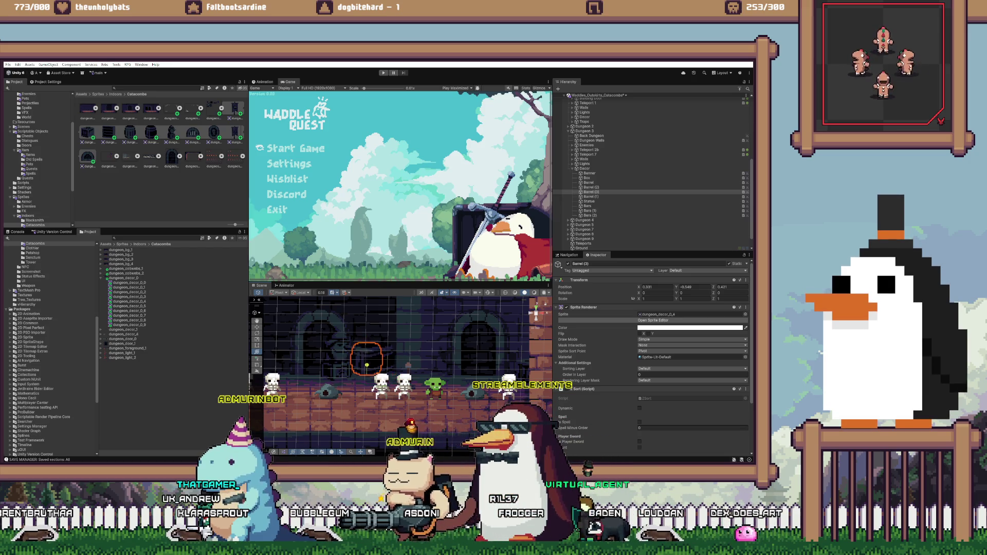
# - Delete the statue, then check the Bars, Teleport 7 door and Barrel (1) placements
pyautogui.click(338, 360)
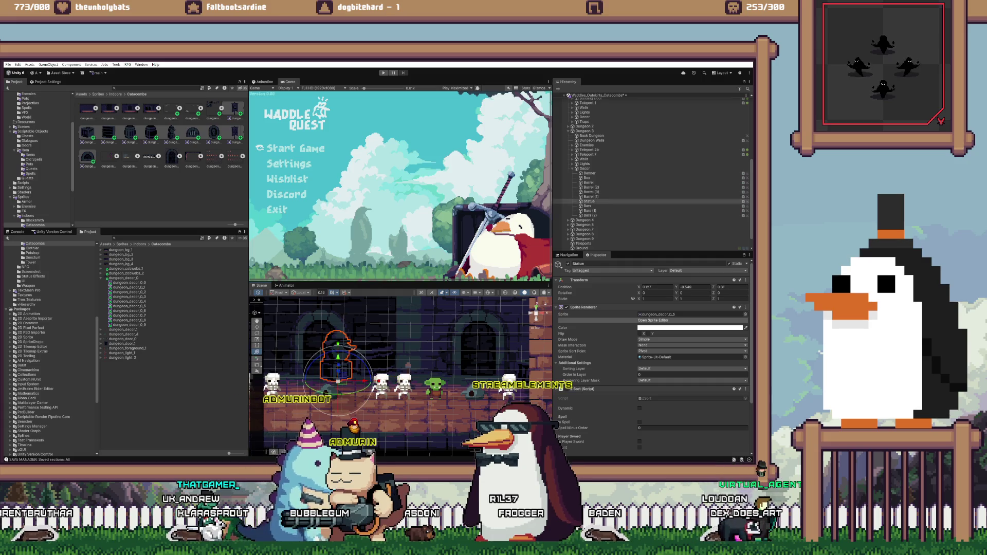
pyautogui.press('Delete')
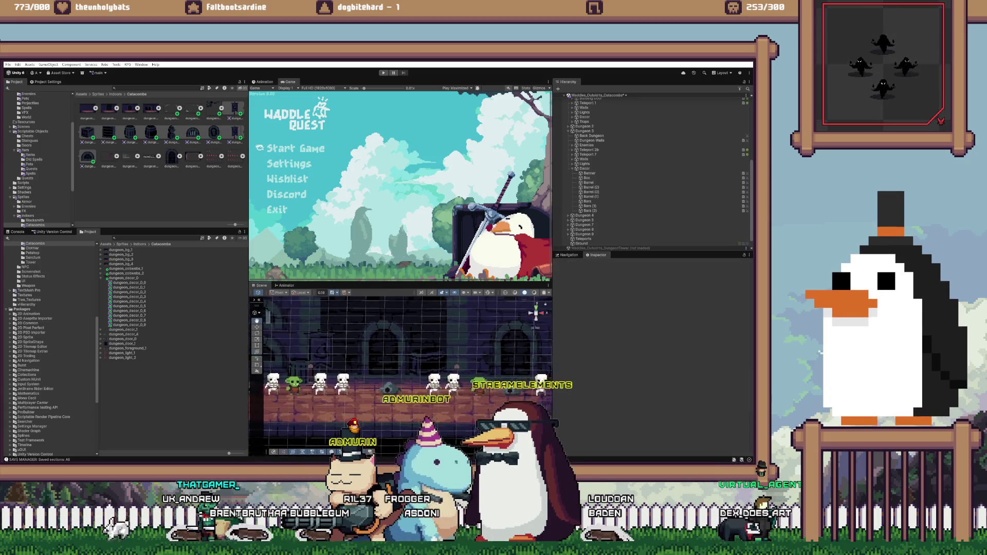
pyautogui.doubleClick(587, 201)
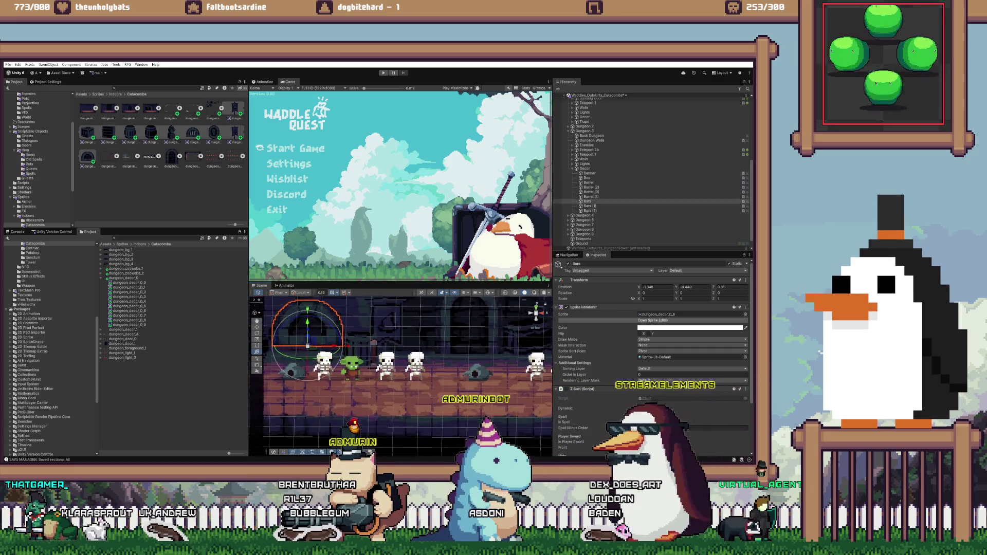
pyautogui.click(476, 321)
pyautogui.doubleClick(588, 216)
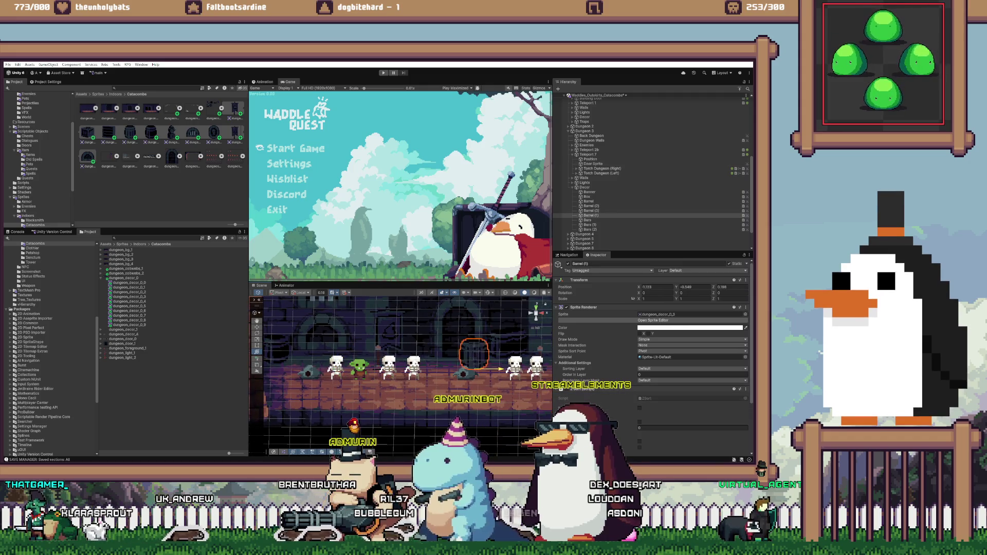
pyautogui.press('2')
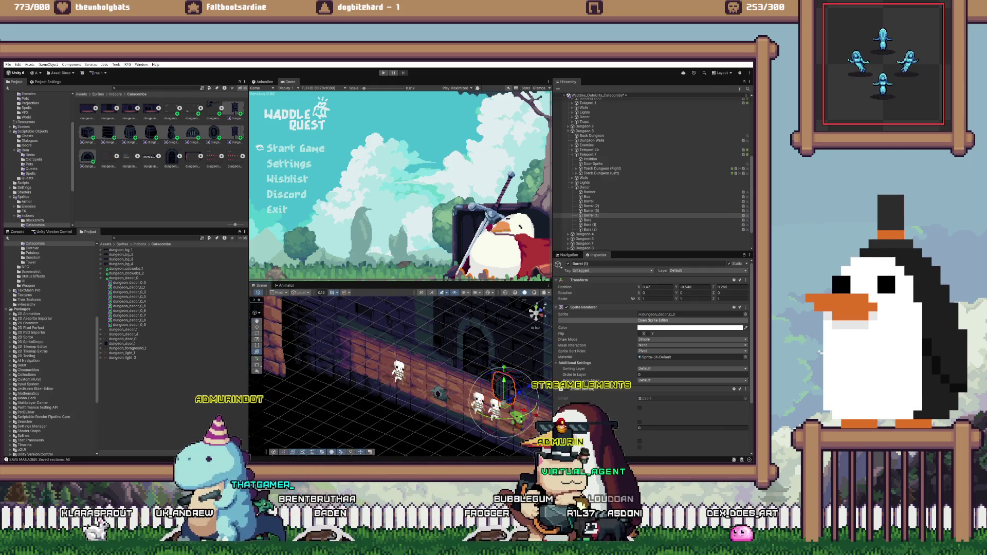
pyautogui.press('2')
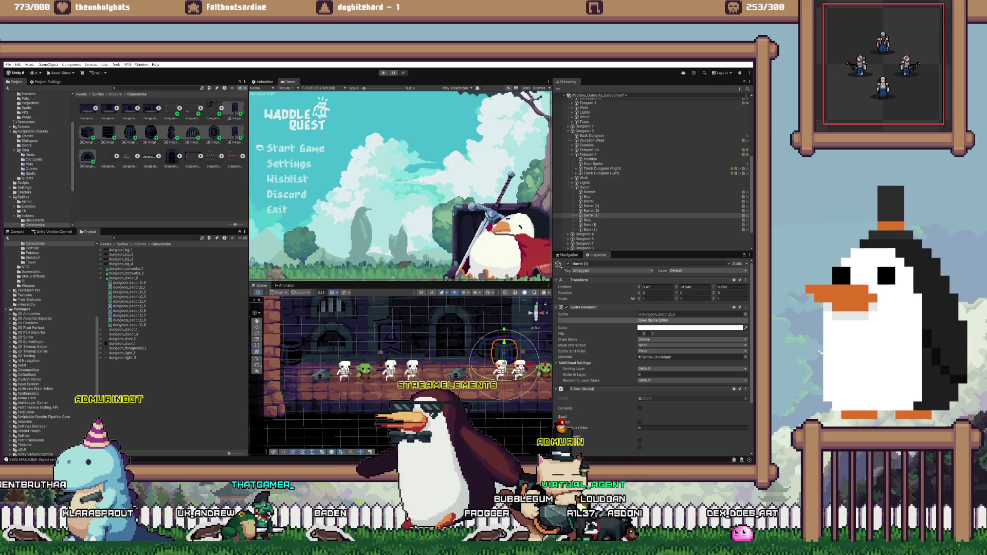
# - Select Bars, Bars (1) and Bars (2) on the wall above the corridor
pyautogui.moveTo(401, 360); pyautogui.dragTo(401, 419)
pyautogui.click(587, 220)
pyautogui.keyDown('ctrl'); pyautogui.click(590, 225); pyautogui.keyUp('ctrl')
pyautogui.keyDown('ctrl'); pyautogui.click(590, 229); pyautogui.keyUp('ctrl')
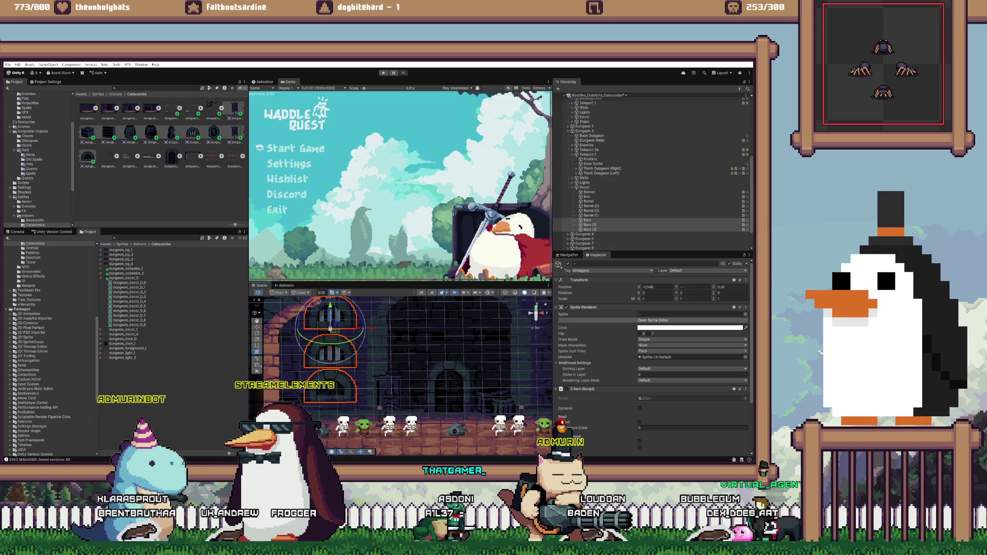
pyautogui.moveTo(401, 370); pyautogui.dragTo(416, 360)
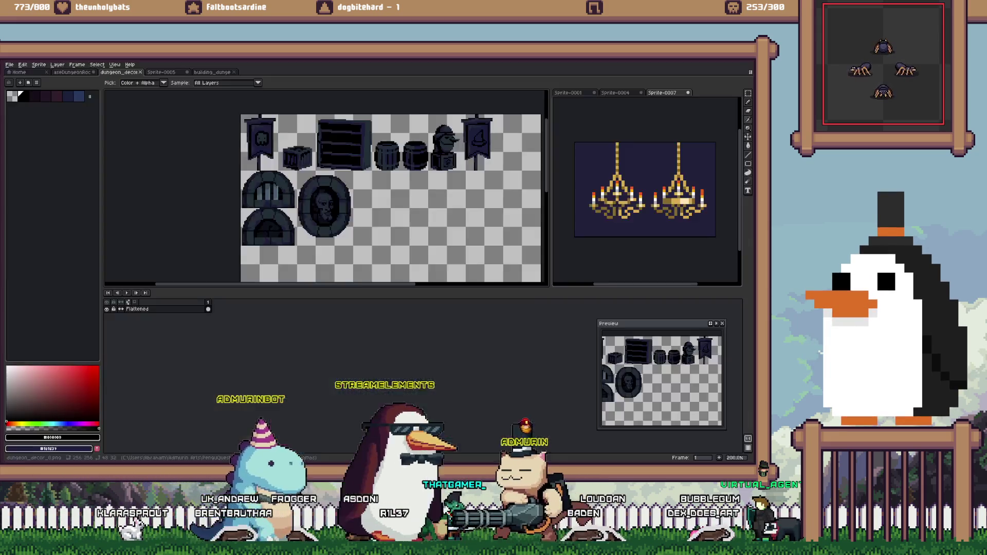
# - In Aseprite, discard Sprite-0007 and cobweb Sprite-0004 unsaved, reopening the dungeon_decor sheet
pyautogui.hotkey('alt', 'Tab')
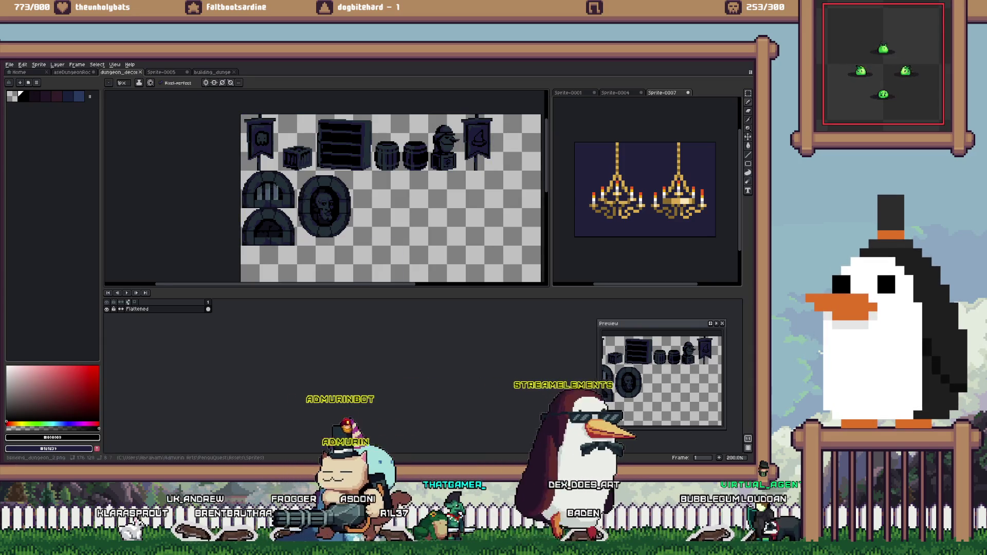
pyautogui.click(688, 92)
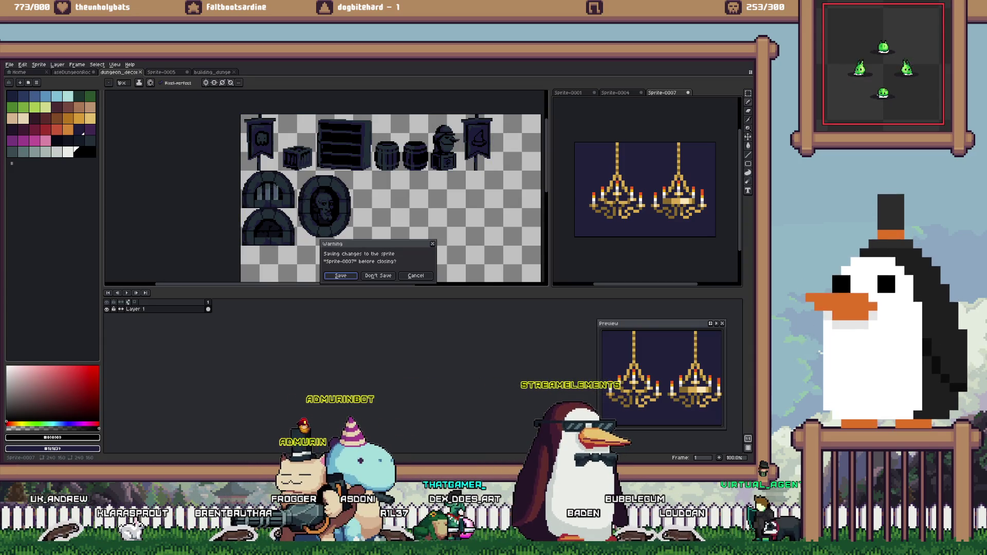
pyautogui.click(378, 276)
pyautogui.click(139, 72)
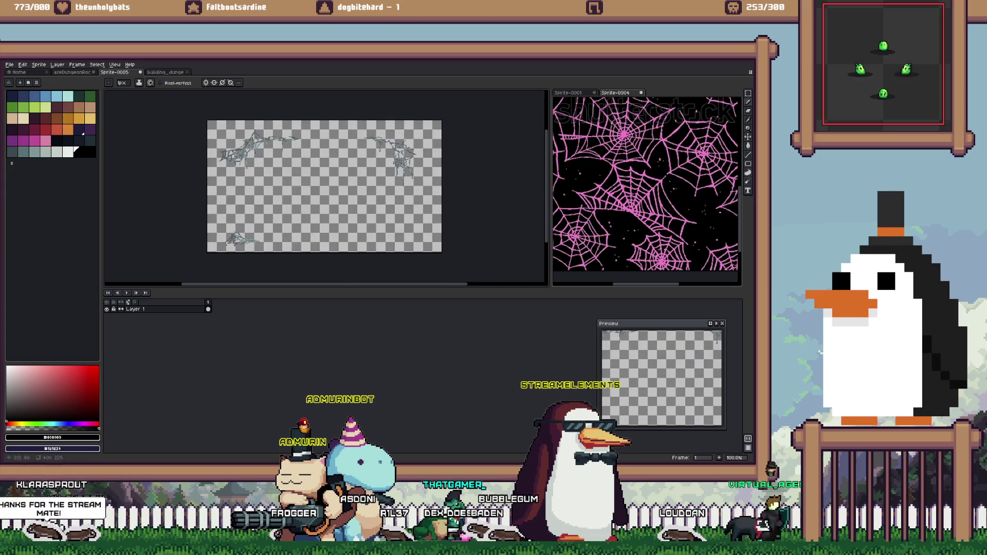
pyautogui.hotkey('ctrl', 'shift', 't')
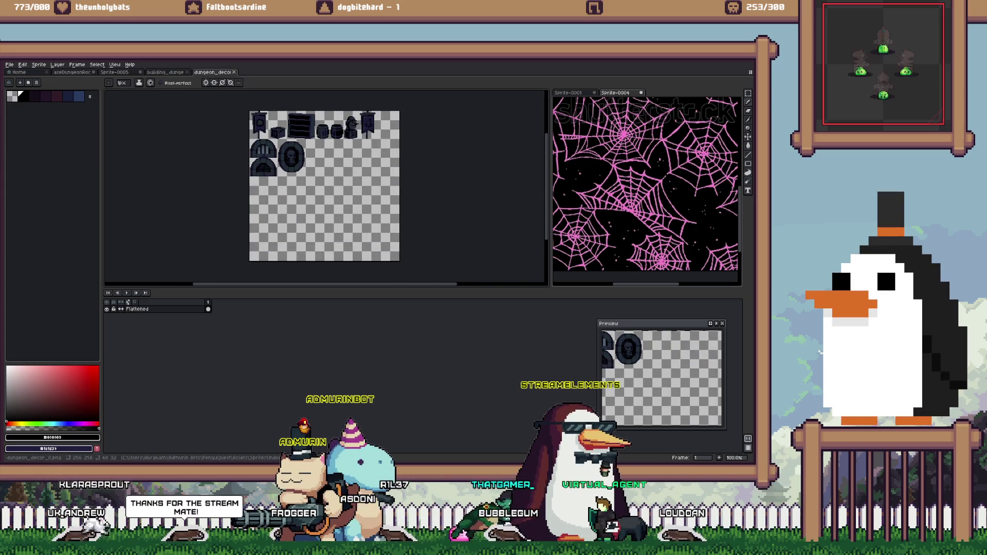
pyautogui.click(641, 93)
pyautogui.click(378, 275)
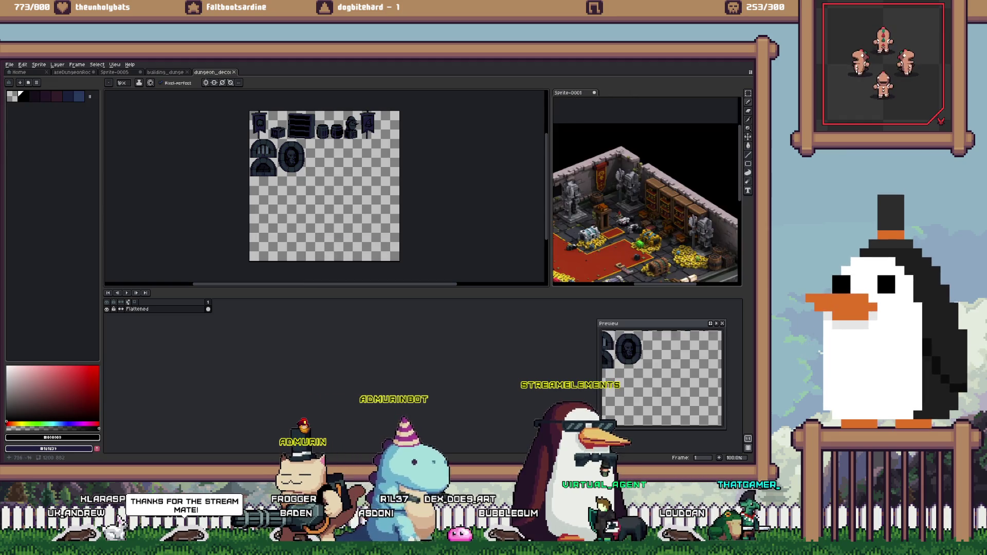
# - Browse the ruined building, dungeon rooms and cobweb sprites, then unload the Catacombs scene in Unity
pyautogui.scroll(5, 628, 162)
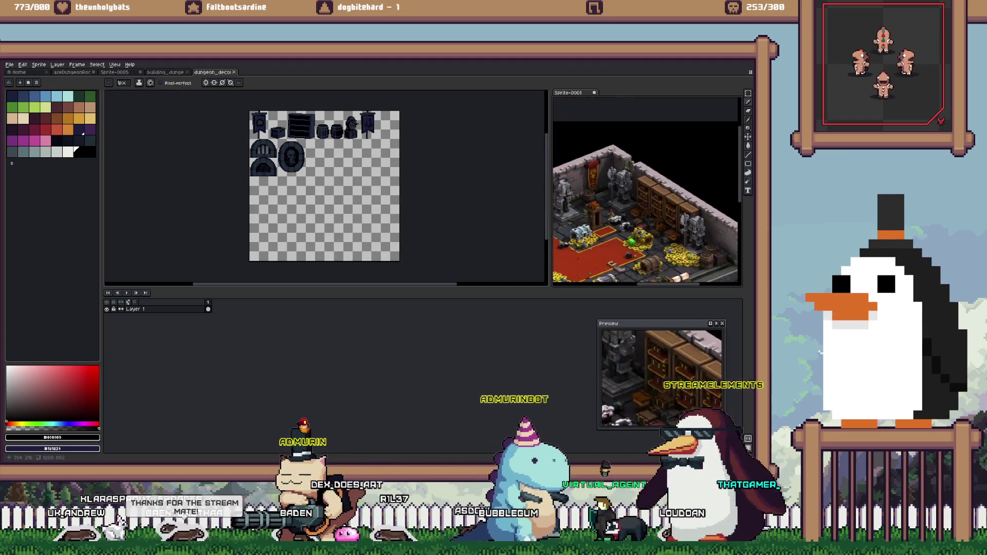
pyautogui.scroll(-2, 647, 190)
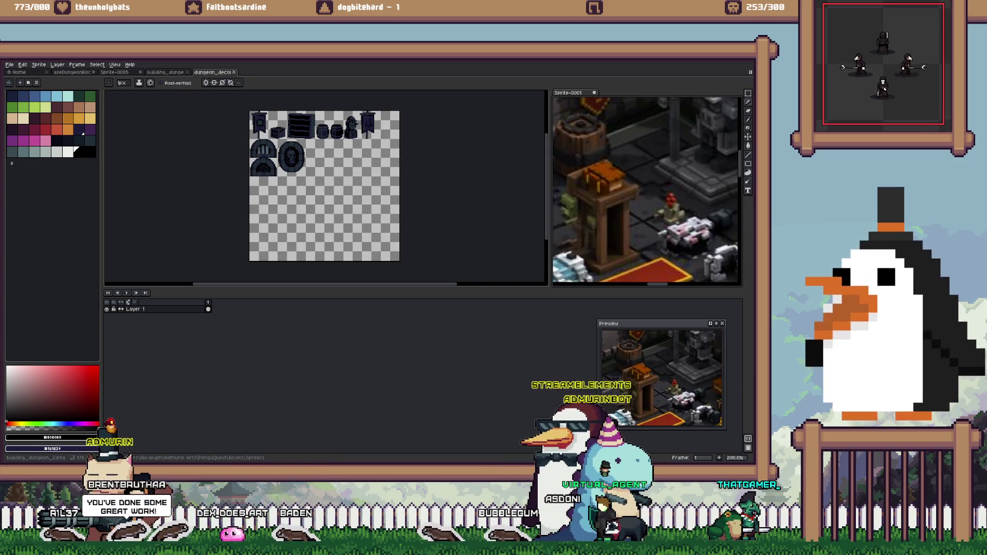
pyautogui.hotkey('ctrl', 'shift', 'Tab')
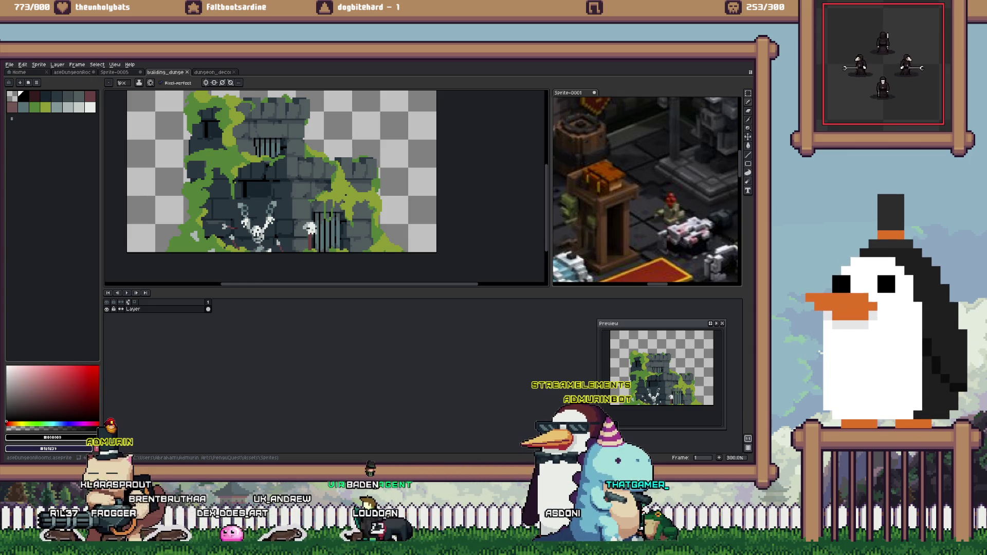
pyautogui.hotkey('ctrl', 'shift', 'Tab')
pyautogui.hotkey('ctrl', 'shift', 'Tab')
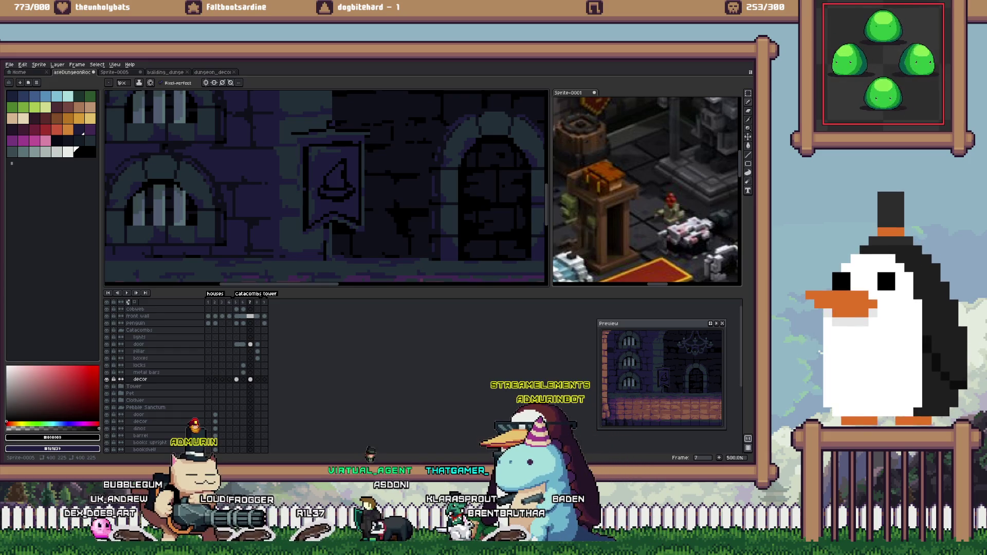
pyautogui.click(115, 72)
pyautogui.hotkey('ctrl', 'Tab')
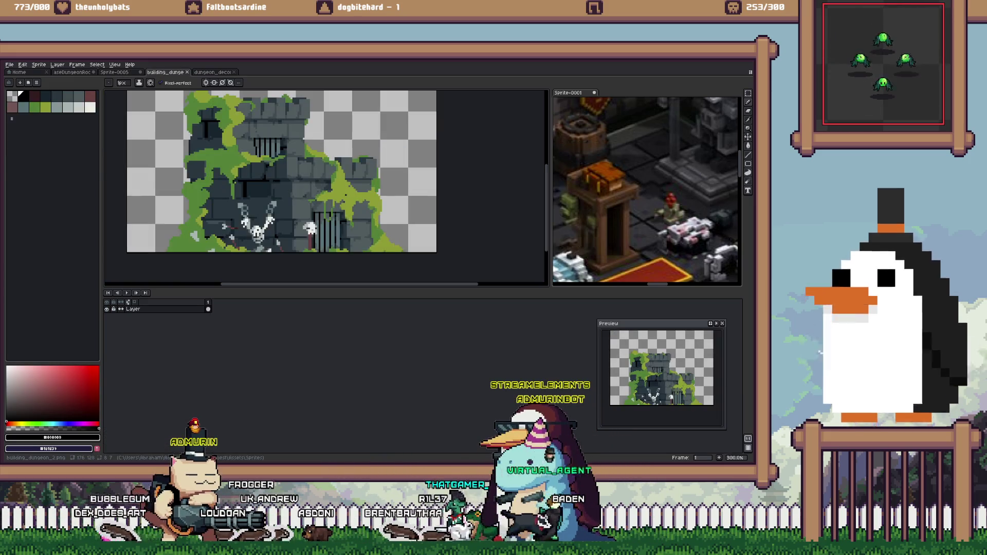
pyautogui.hotkey('ctrl', 'Tab')
pyautogui.hotkey('alt', 'Tab')
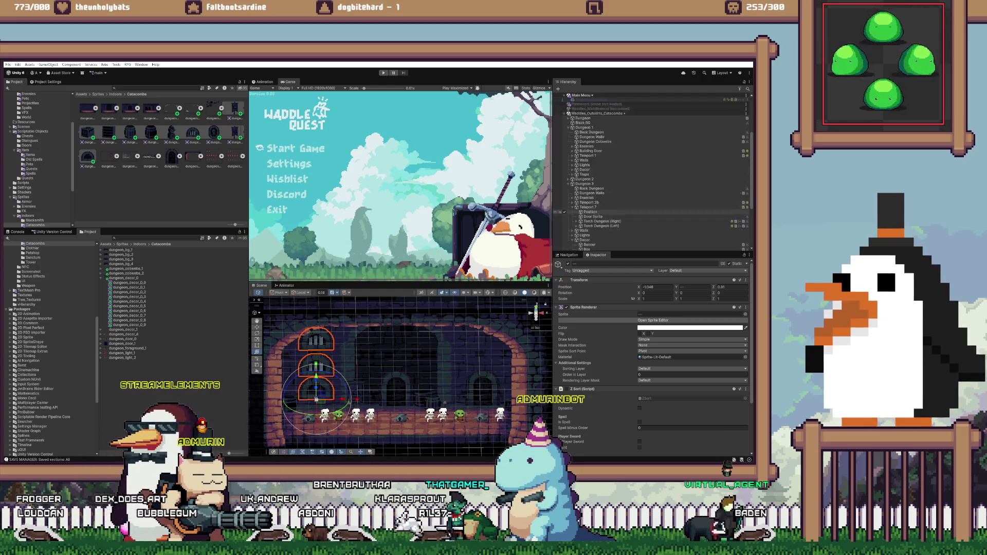
pyautogui.rightClick(633, 149)
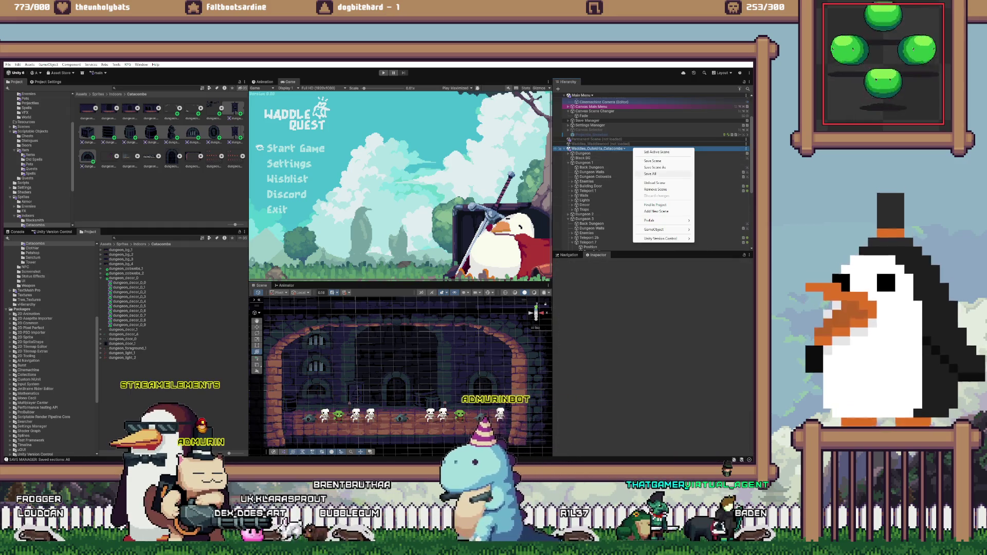
pyautogui.click(654, 183)
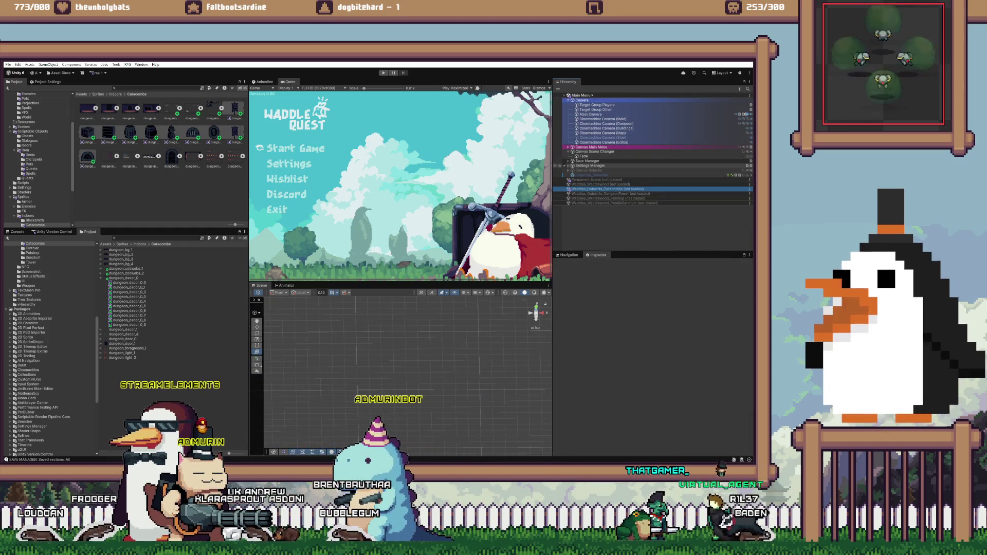
# - Enter Play mode, continue the saved game, fight rightward past goblins, and pause in the catacomb room
pyautogui.hotkey('ctrl', 'p')
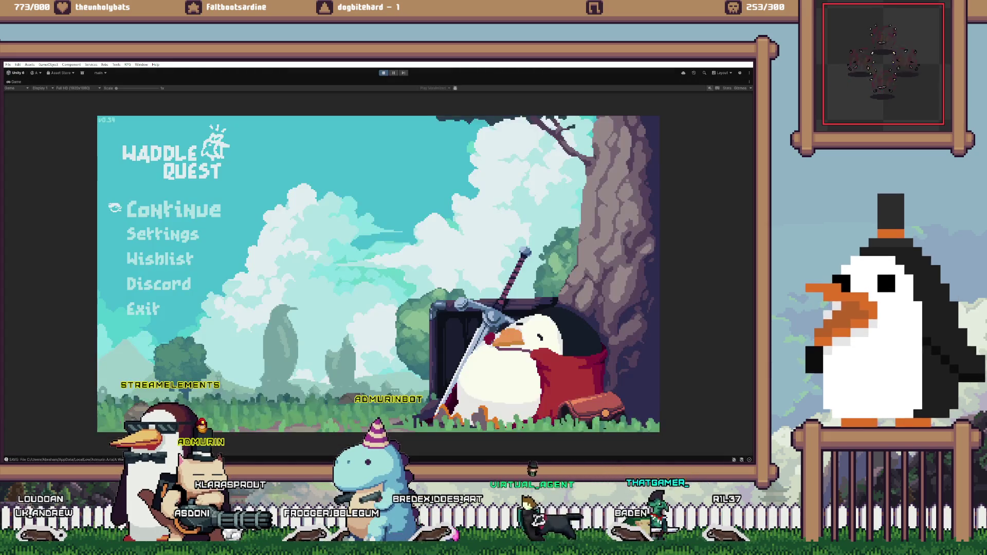
pyautogui.press('Return')
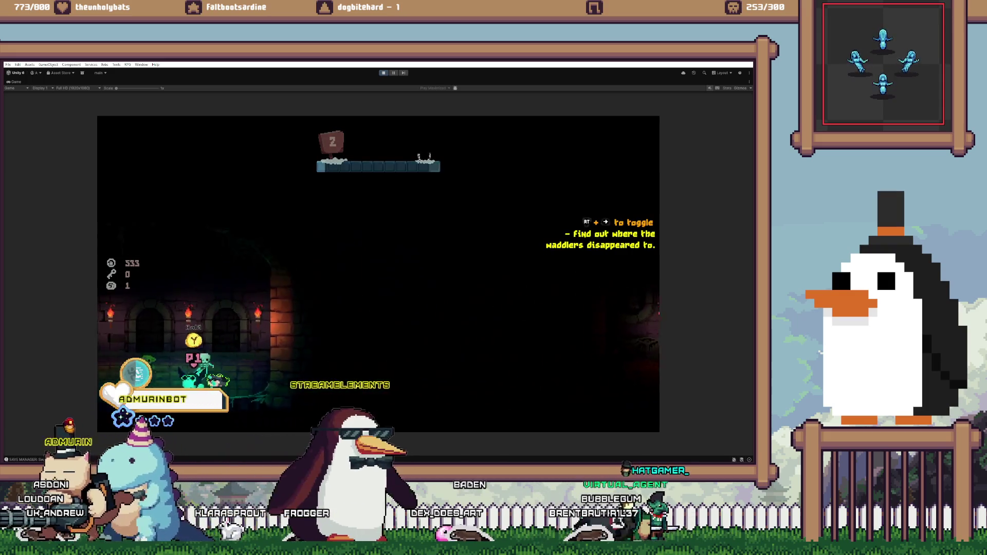
pyautogui.press('Right')
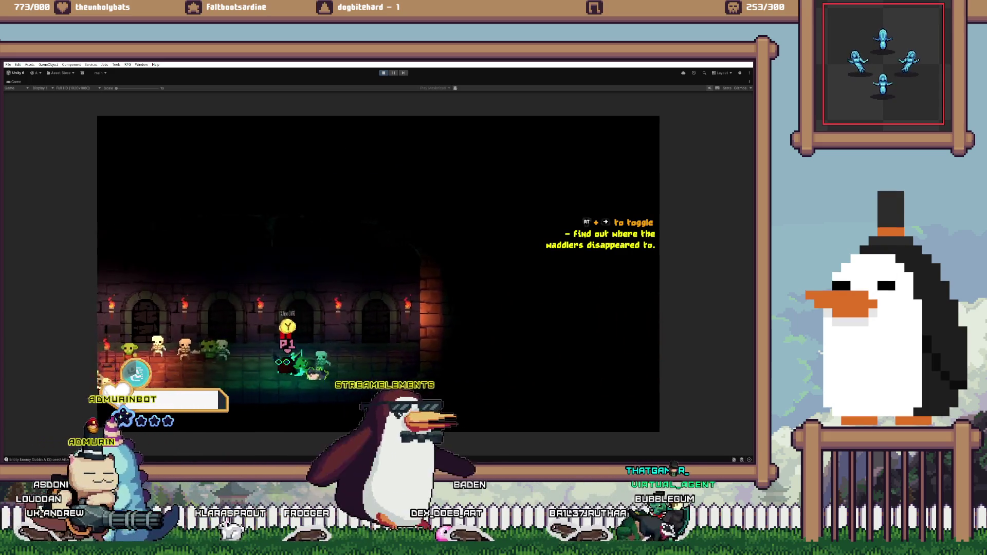
pyautogui.press('x')
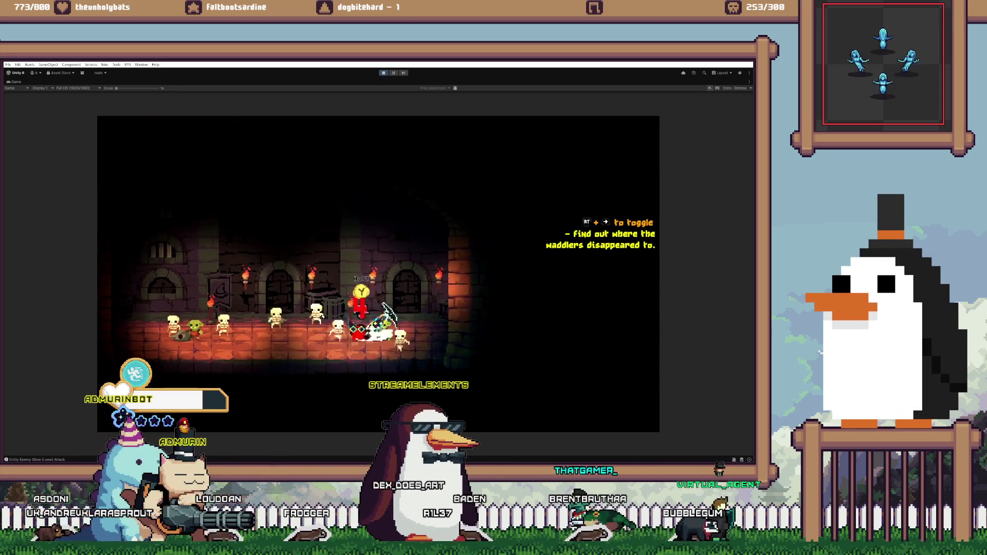
pyautogui.press('Right')
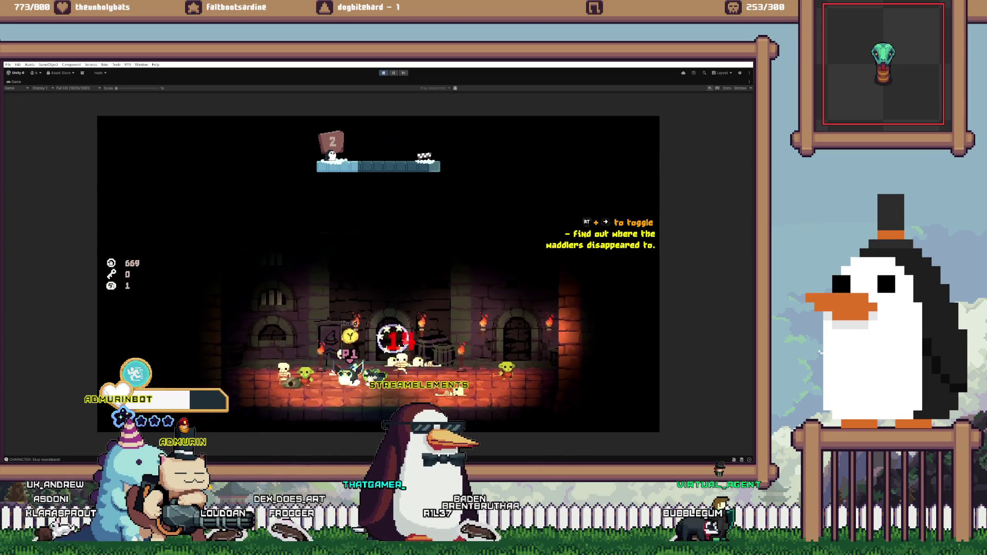
pyautogui.press('Right')
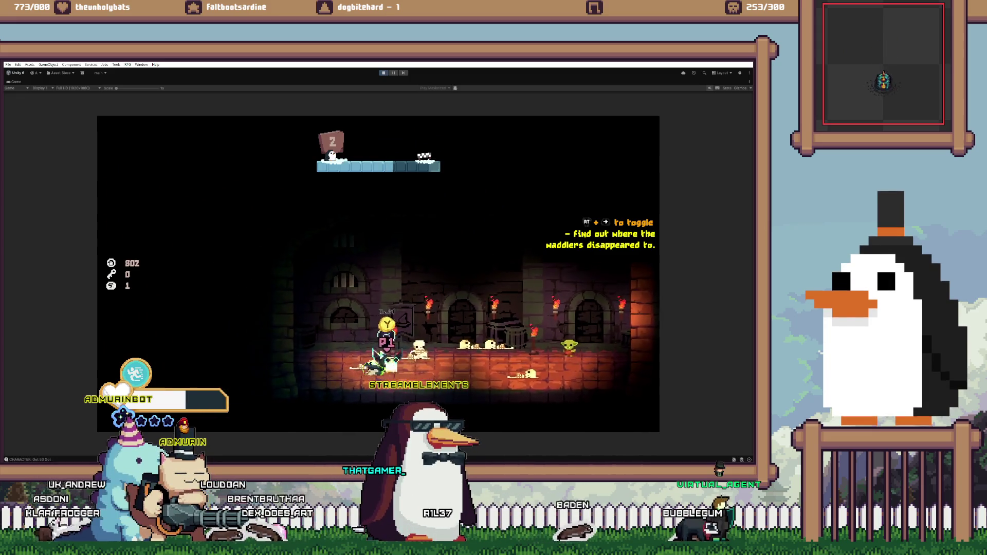
pyautogui.press('x')
pyautogui.press('Right')
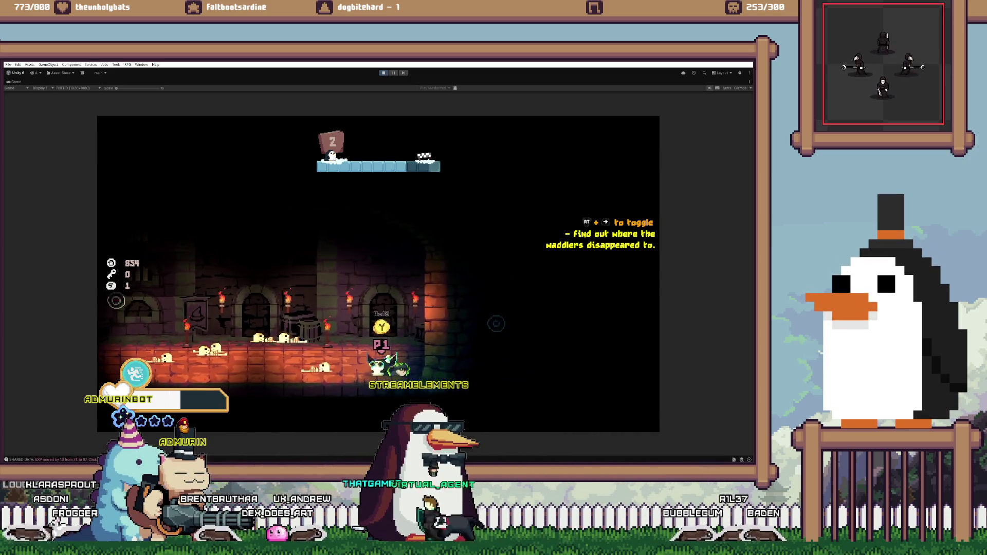
pyautogui.hotkey('ctrl', 'shift', 'p')
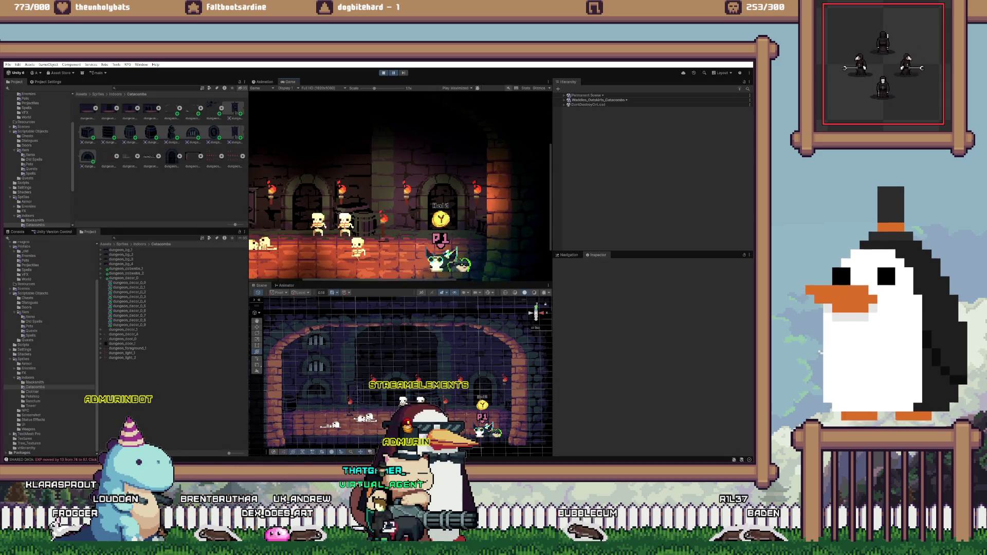
# - Nudge Barrel (1) to X 0.53 and move Barrel (3) to X 0.55, Z 0.32
pyautogui.press('f')
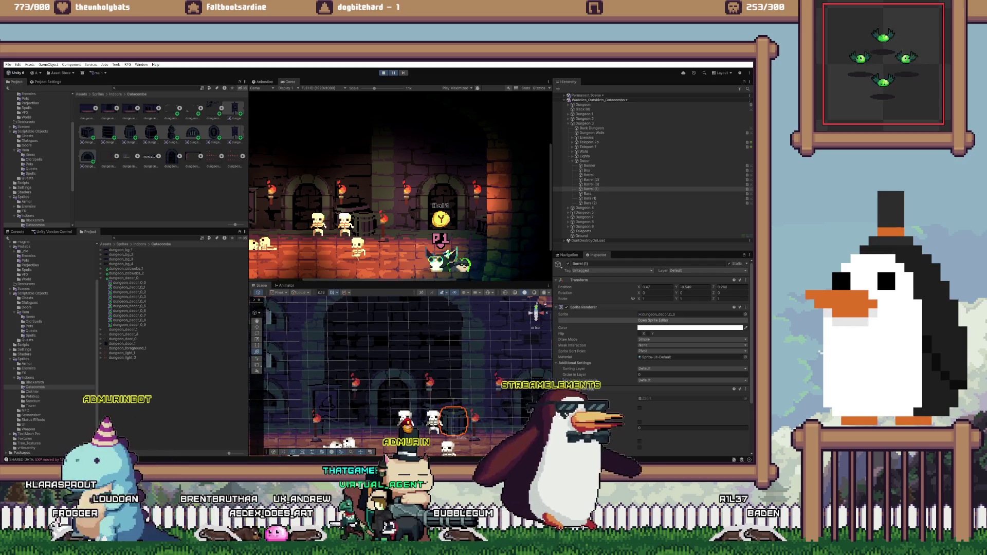
pyautogui.moveTo(639, 286); pyautogui.dragTo(646, 287)
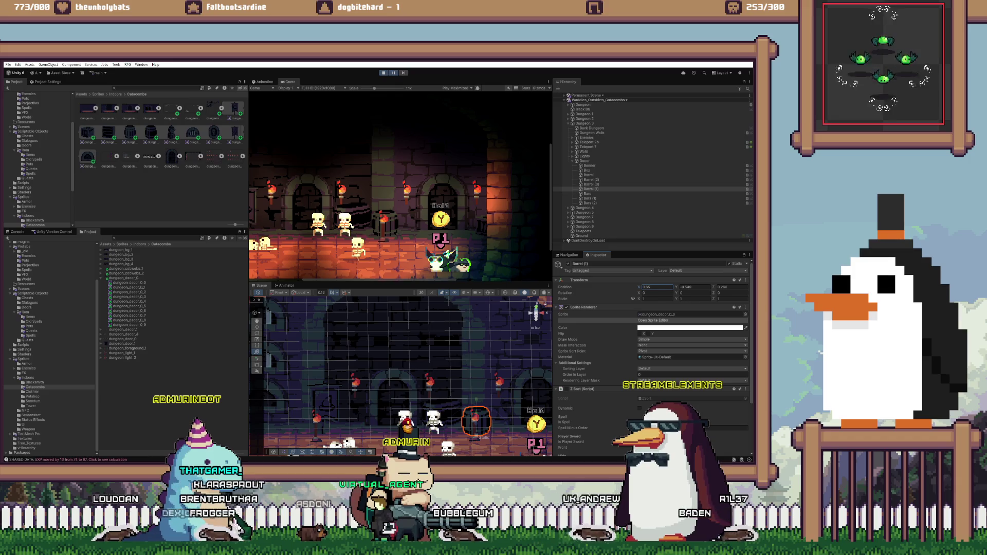
pyautogui.click(591, 184)
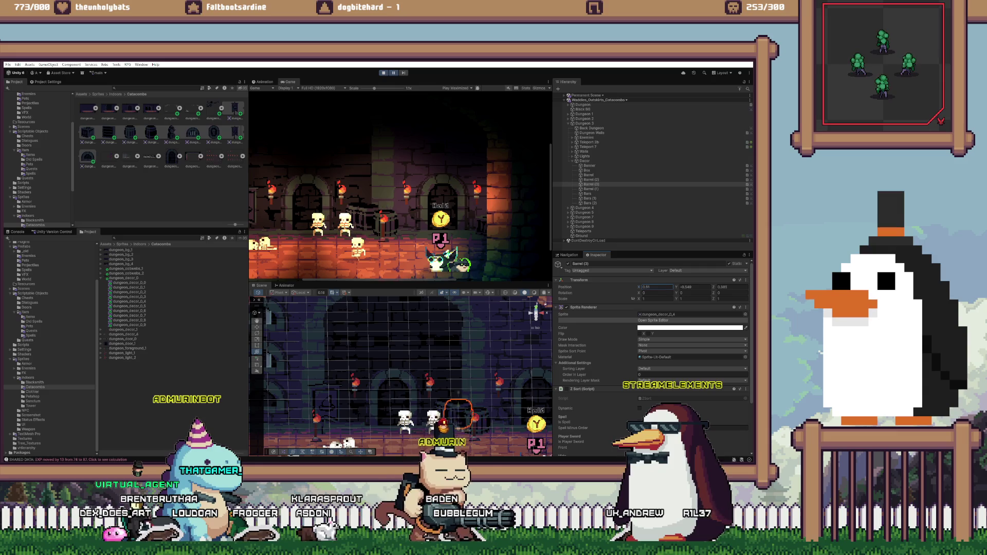
pyautogui.write('0.38')
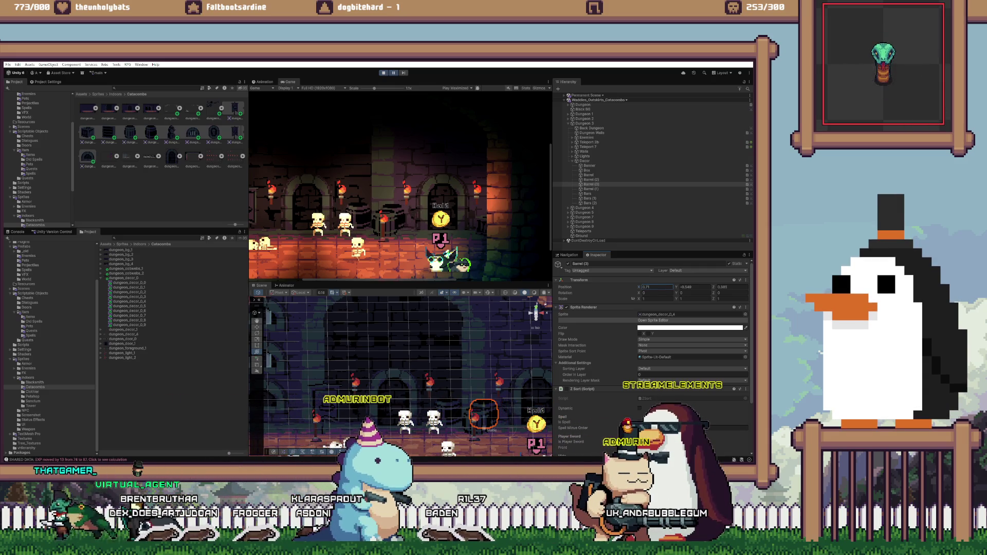
pyautogui.write('0.28')
pyautogui.moveTo(401, 375); pyautogui.dragTo(437, 359)
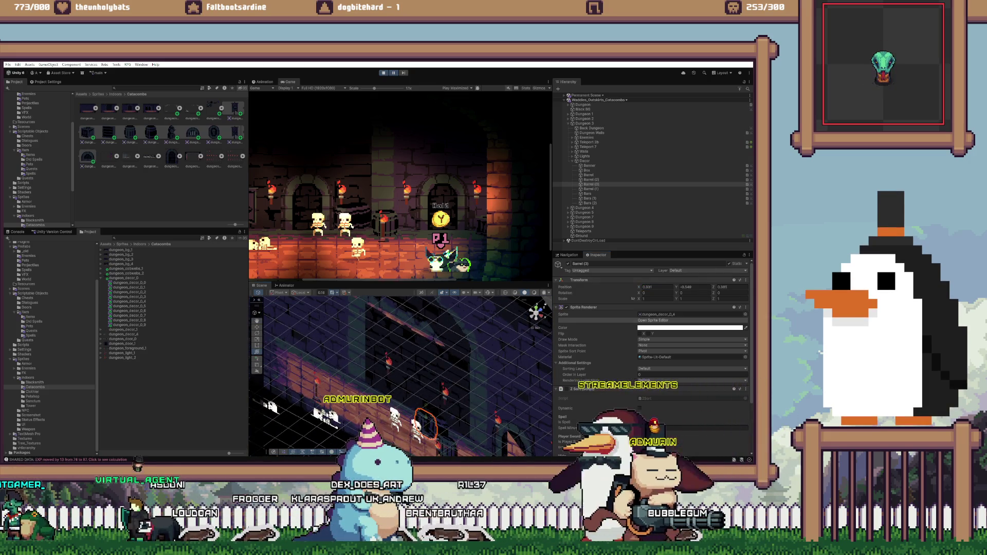
pyautogui.click(730, 287)
pyautogui.write('0.28')
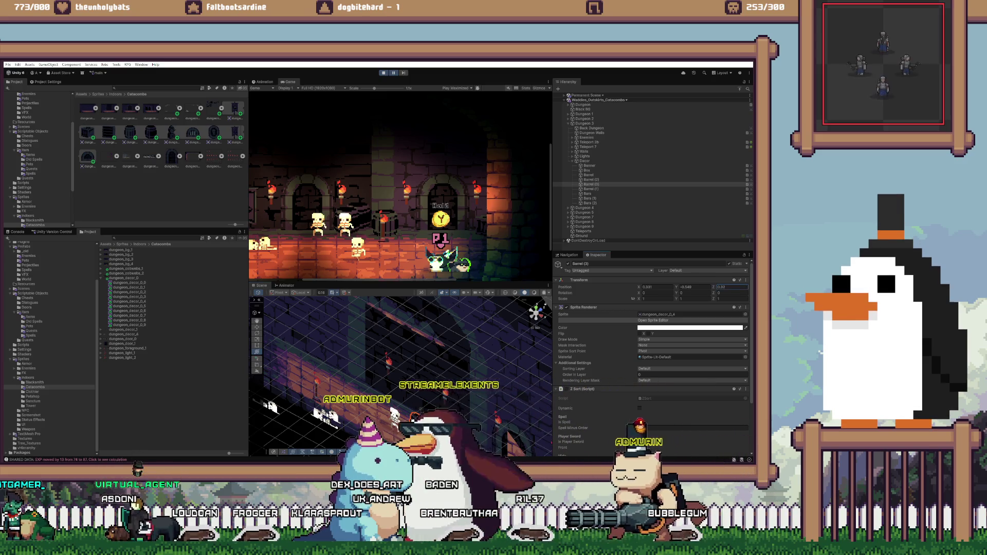
pyautogui.click(657, 287)
pyautogui.write('0.54')
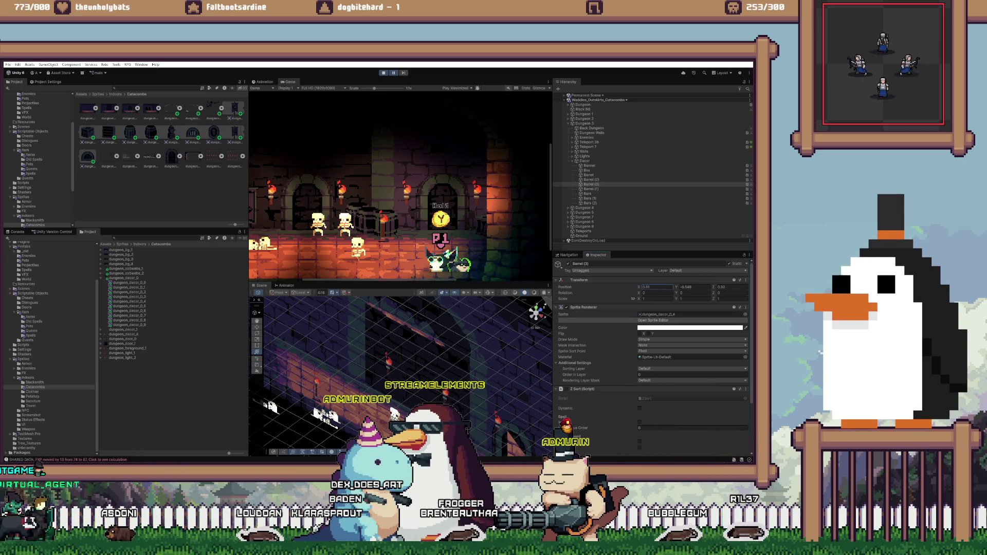
pyautogui.press('BackSpace')
pyautogui.write('55')
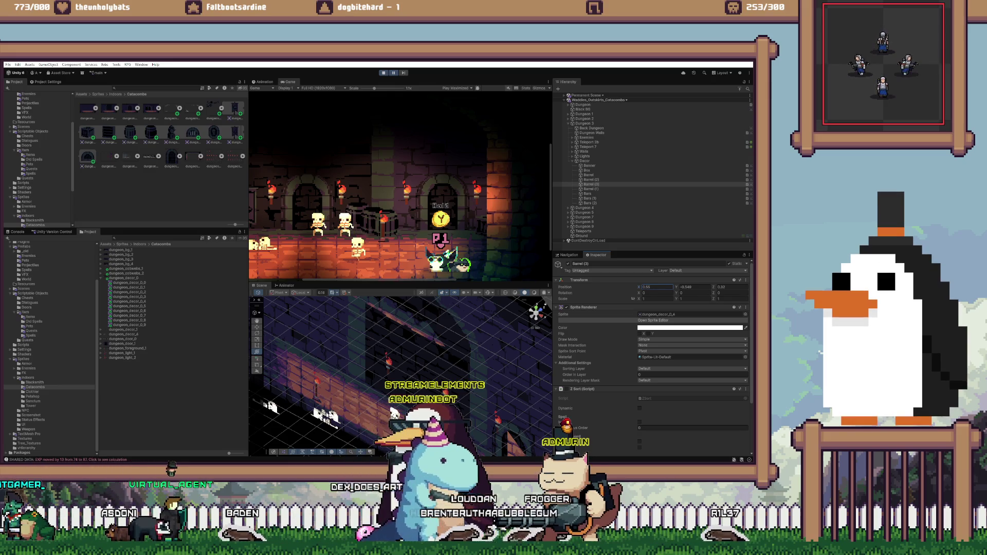
# - Compare against Barrel (2), copy Barrel (3)'s position values, and exit Play mode
pyautogui.click(591, 180)
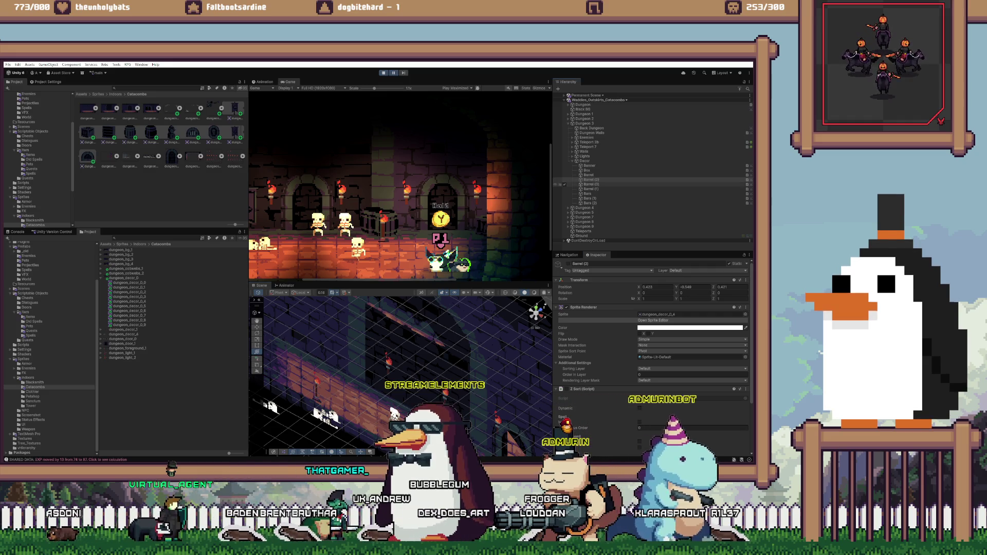
pyautogui.click(590, 184)
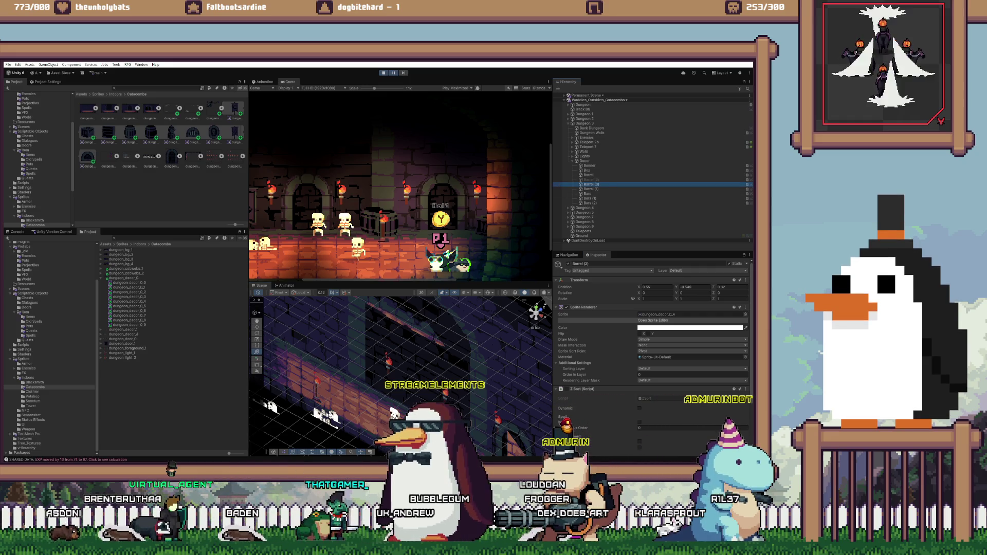
pyautogui.rightClick(636, 281)
pyautogui.moveTo(658, 328)
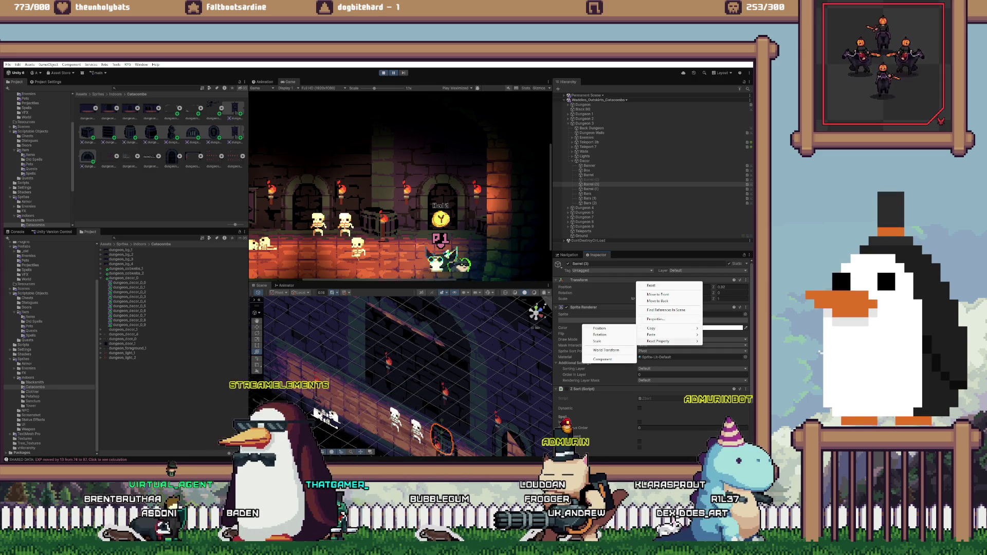
pyautogui.click(600, 327)
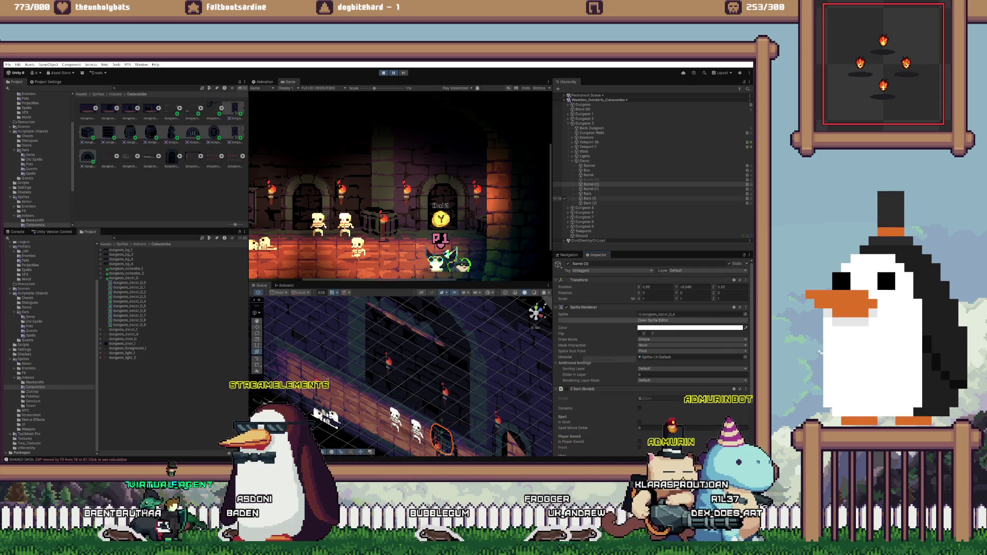
pyautogui.click(590, 189)
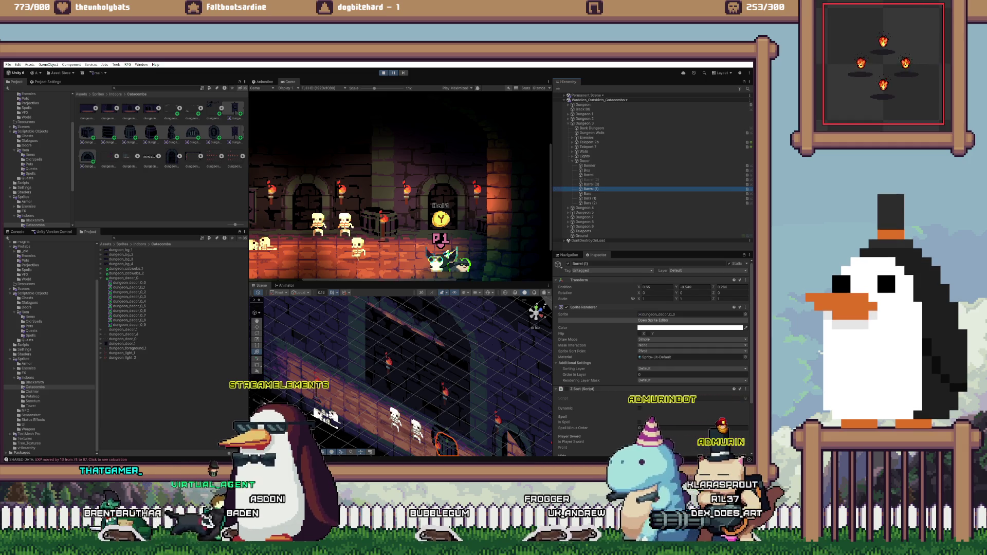
pyautogui.hotkey('ctrl', 'p')
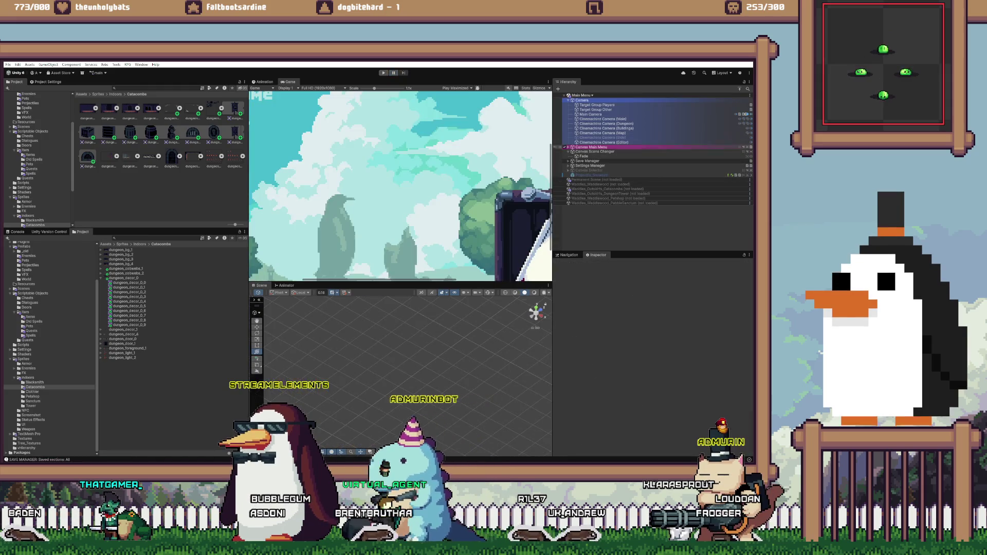
# - Load the Catacombs scene and delete Barrel (2) from Dungeon 3's Decor group
pyautogui.rightClick(608, 188)
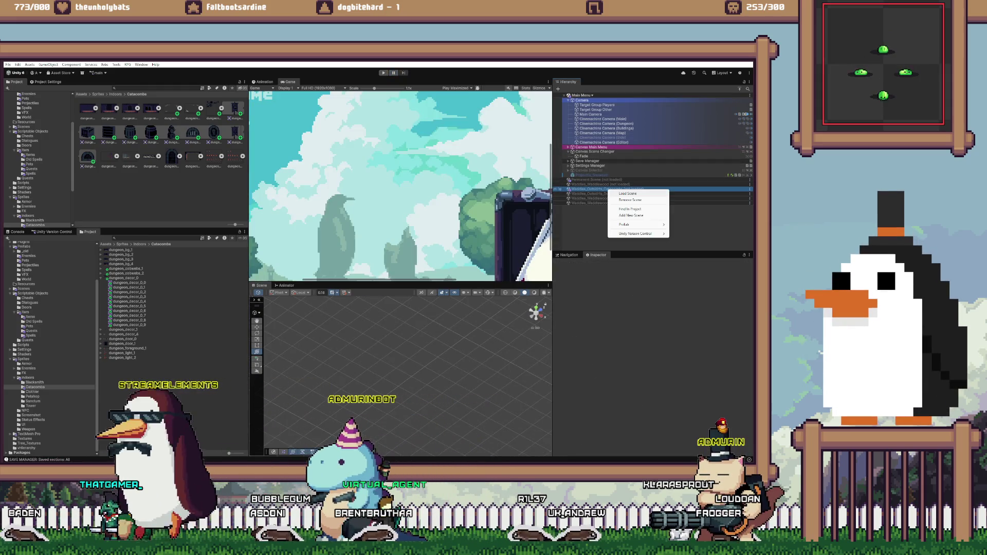
pyautogui.click(622, 216)
pyautogui.click(568, 212)
pyautogui.doubleClick(591, 217)
pyautogui.scroll(-3, 617, 206)
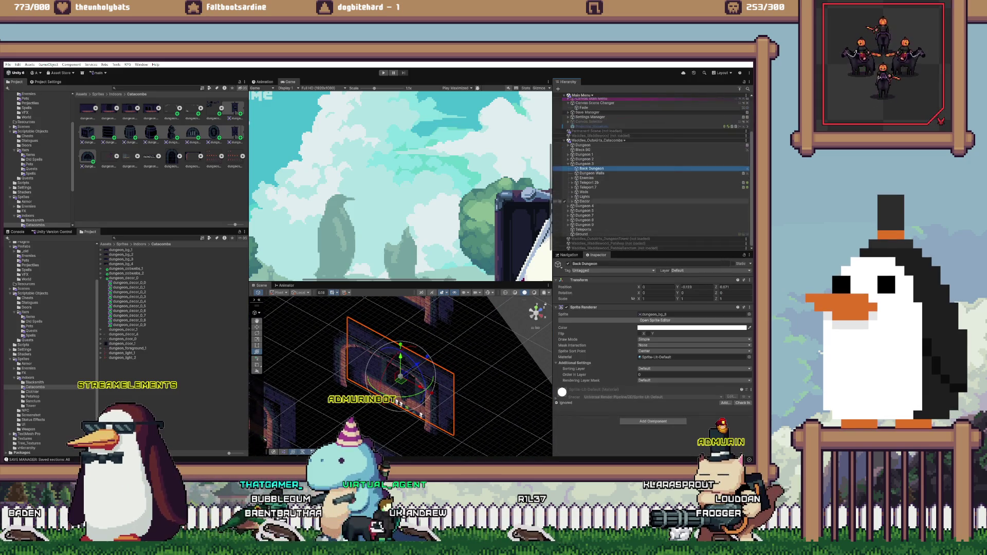
pyautogui.click(577, 201)
pyautogui.click(591, 220)
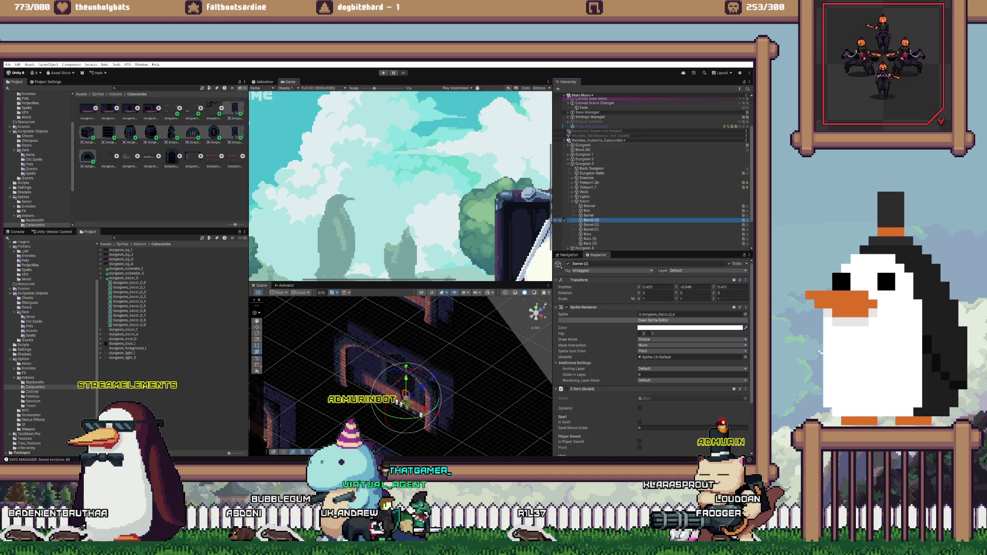
pyautogui.press('Delete')
# - Rename the leftover barrel to Barrel (2), paste the copied position, set X to .64, and unload Catacombs
pyautogui.click(591, 220)
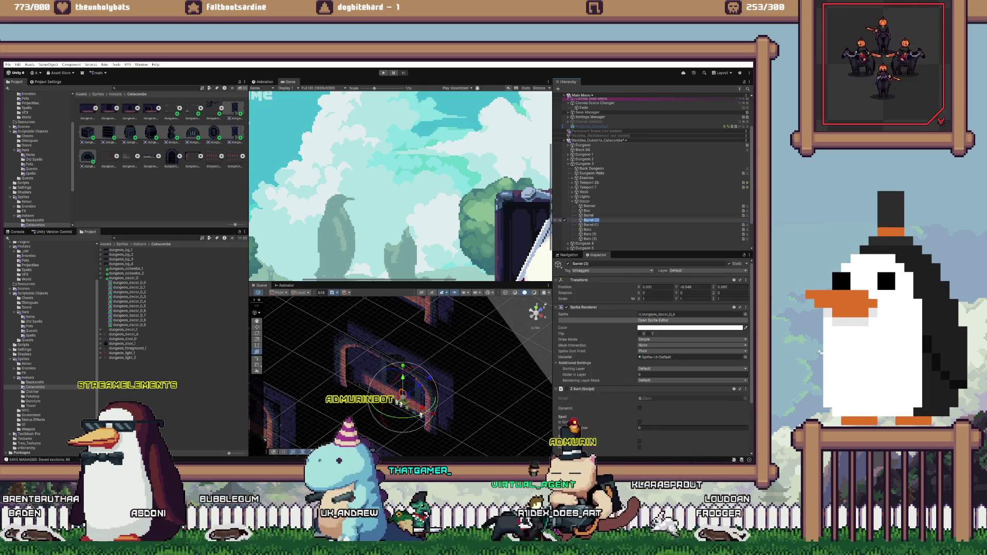
pyautogui.write('2')
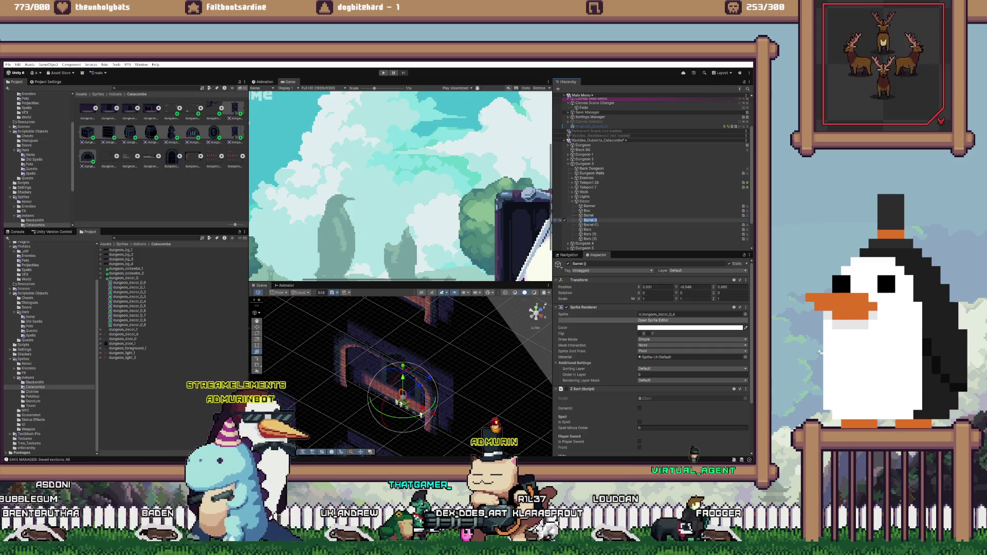
pyautogui.press('Return')
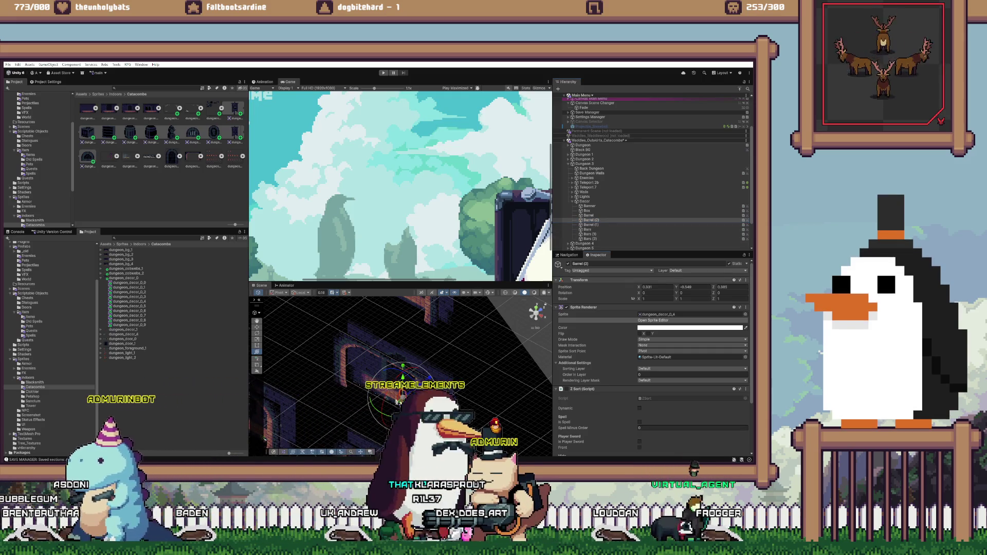
pyautogui.rightClick(581, 280)
pyautogui.moveTo(604, 332)
pyautogui.click(671, 369)
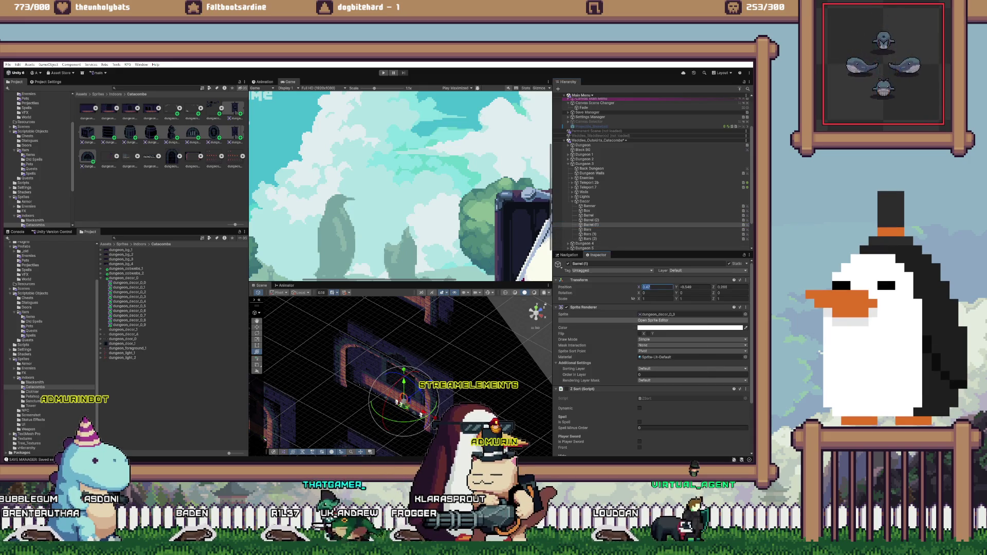
pyautogui.write('.64')
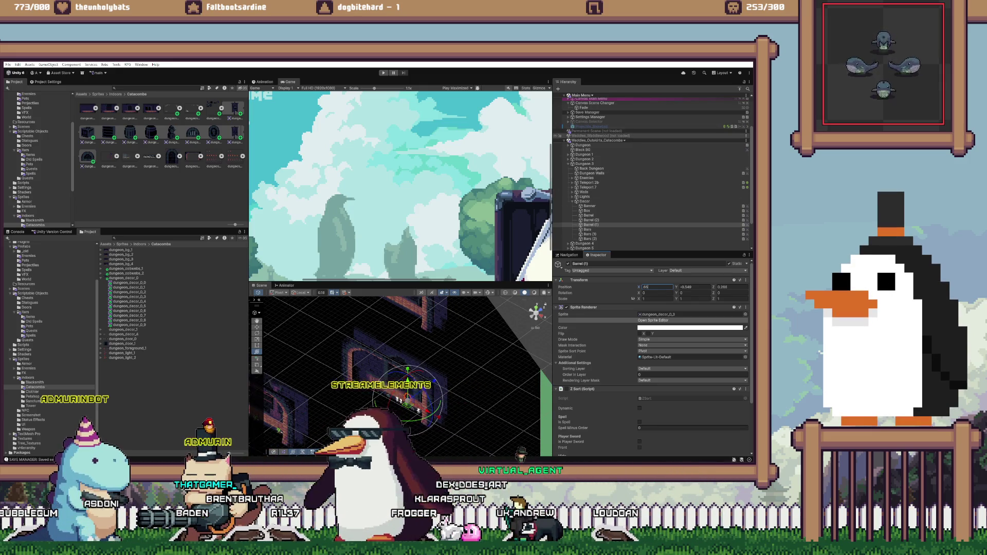
pyautogui.rightClick(634, 140)
pyautogui.click(655, 174)
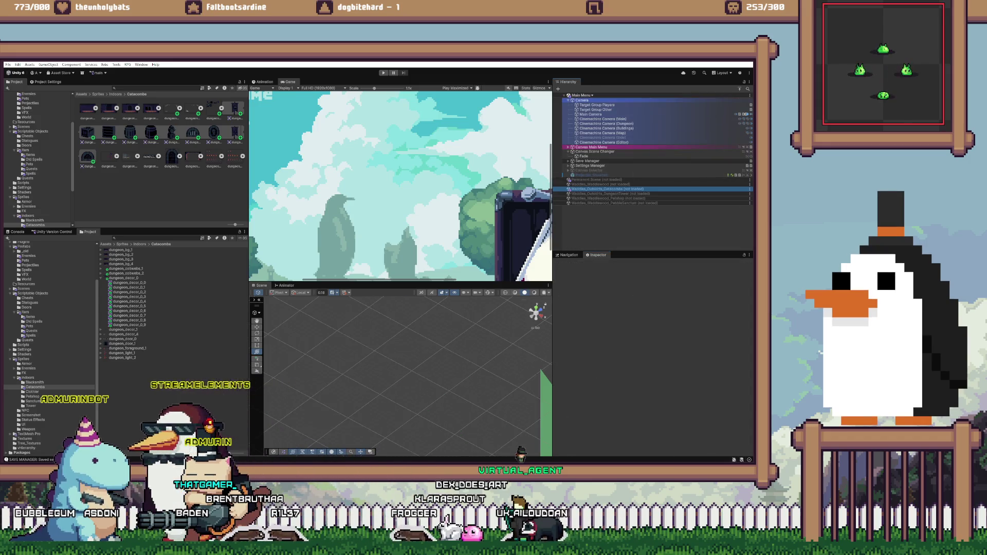
# - Enter Play mode, start the game from the title screen, and pause inside the catacomb room
pyautogui.hotkey('ctrl', 'p')
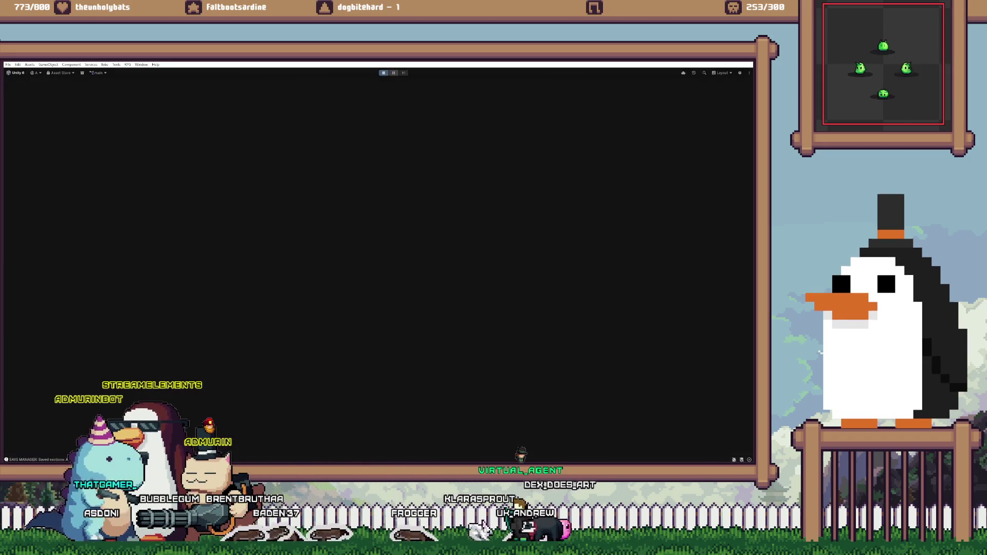
pyautogui.press('Return')
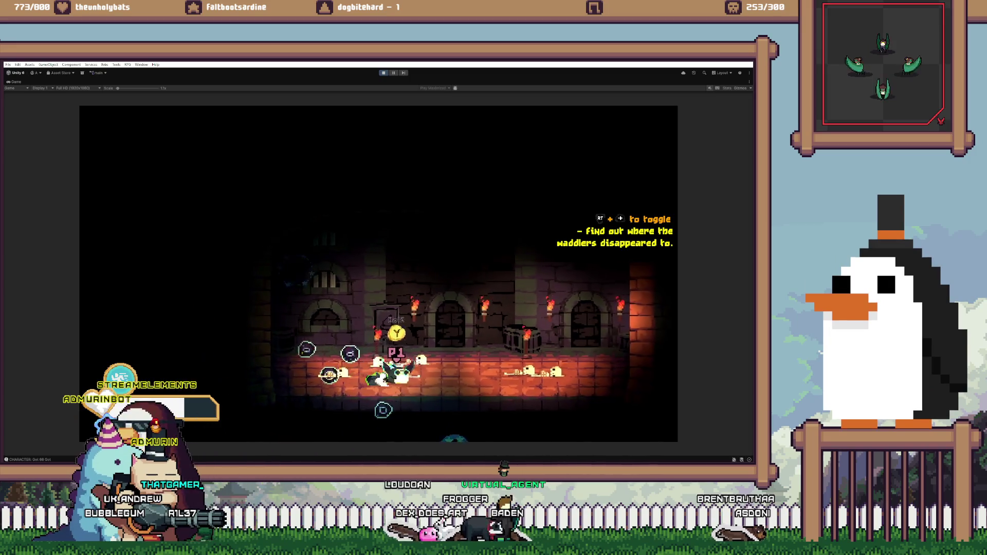
pyautogui.hotkey('ctrl', 'shift', 'p')
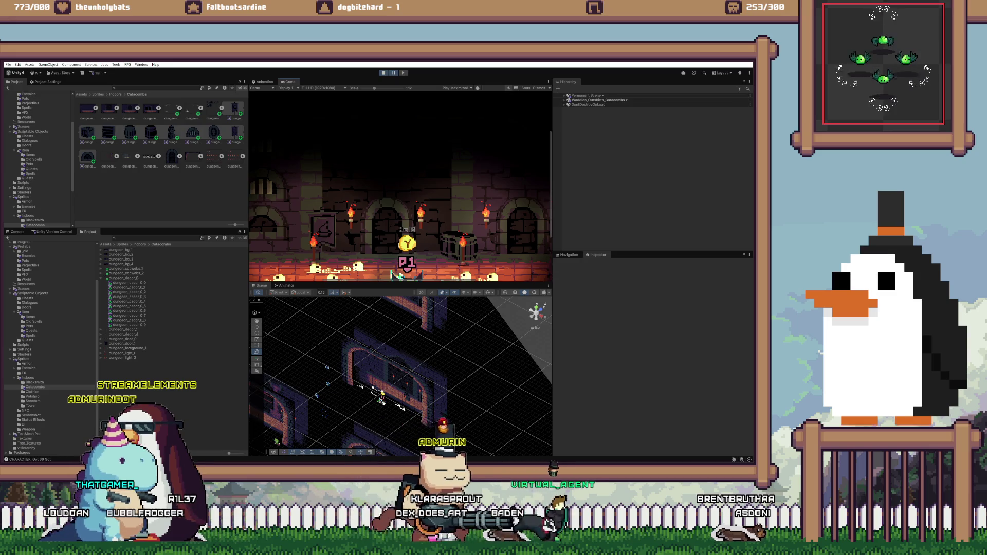
# - Move Light Post Dungeon (1) to X -1.08, Z 0 and copy its Transform component
pyautogui.scroll(3, 401, 370)
pyautogui.click(352, 387)
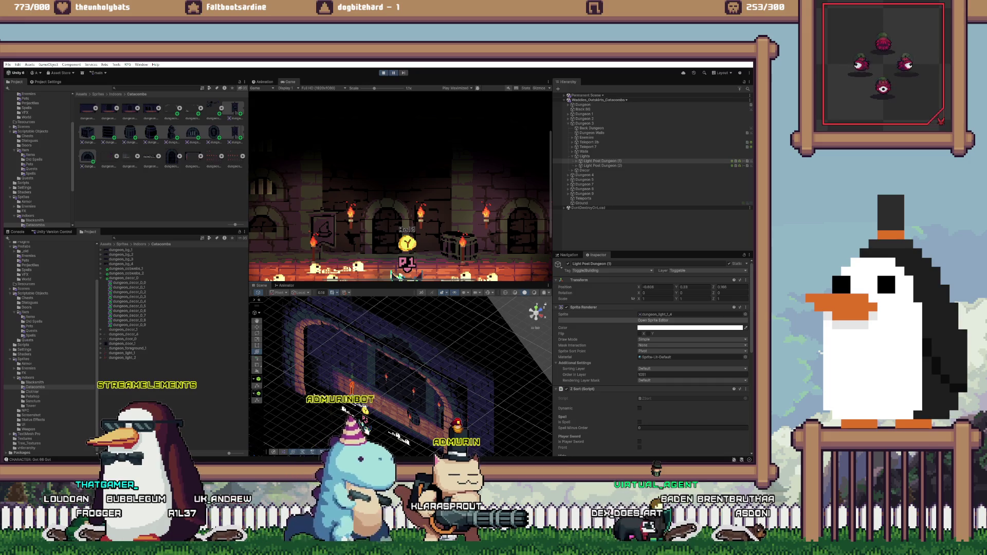
pyautogui.click(656, 287)
pyautogui.write('-1.08')
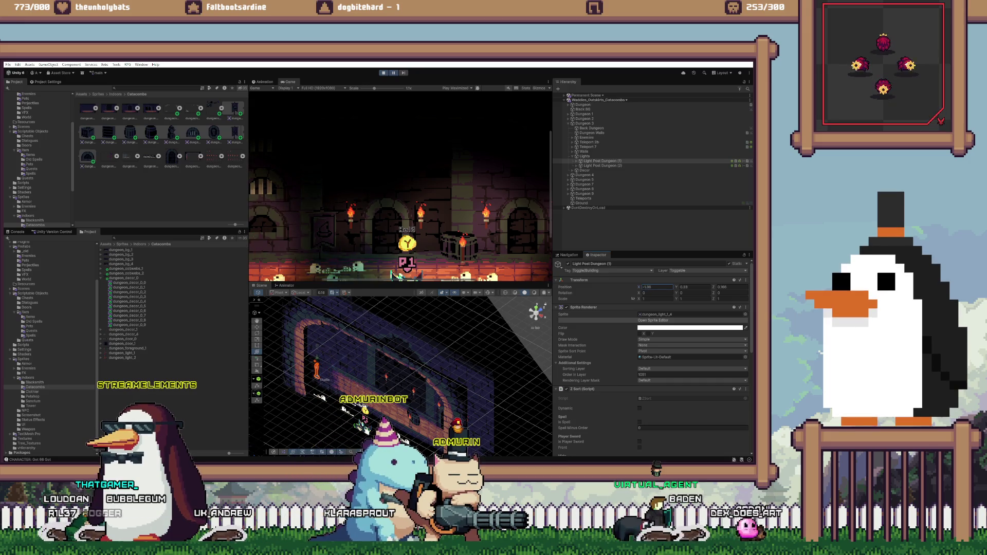
pyautogui.scroll(-3, 401, 205)
pyautogui.scroll(-1, 401, 205)
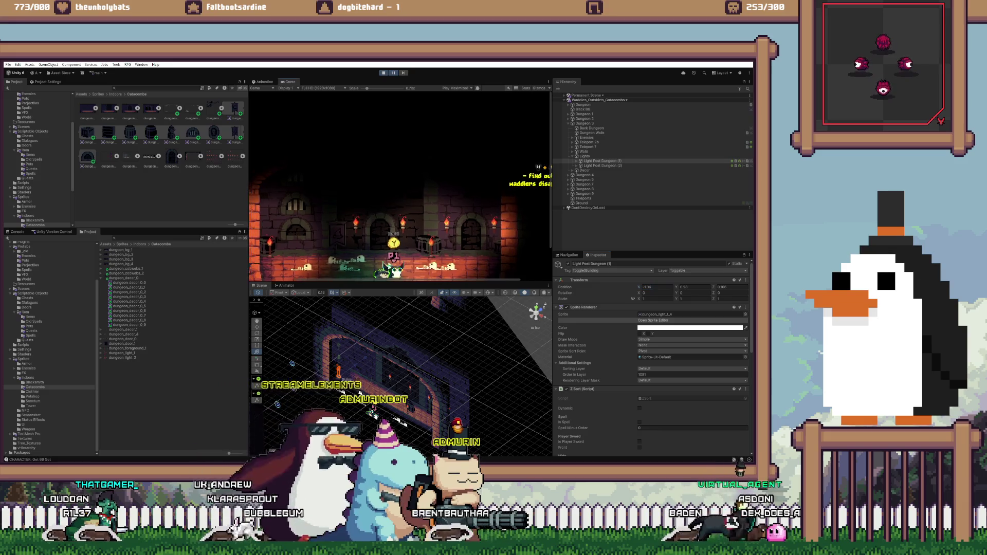
pyautogui.click(729, 287)
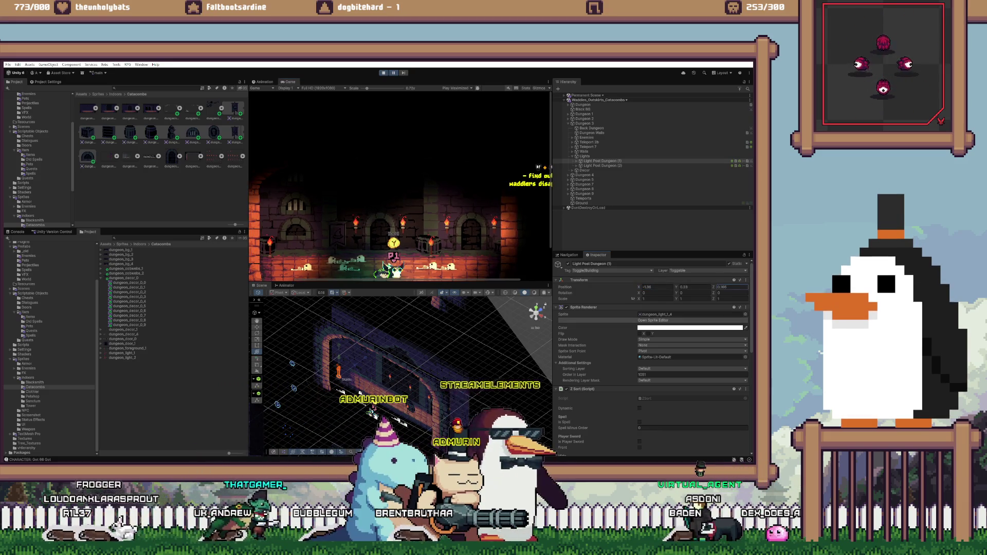
pyautogui.write('0.03')
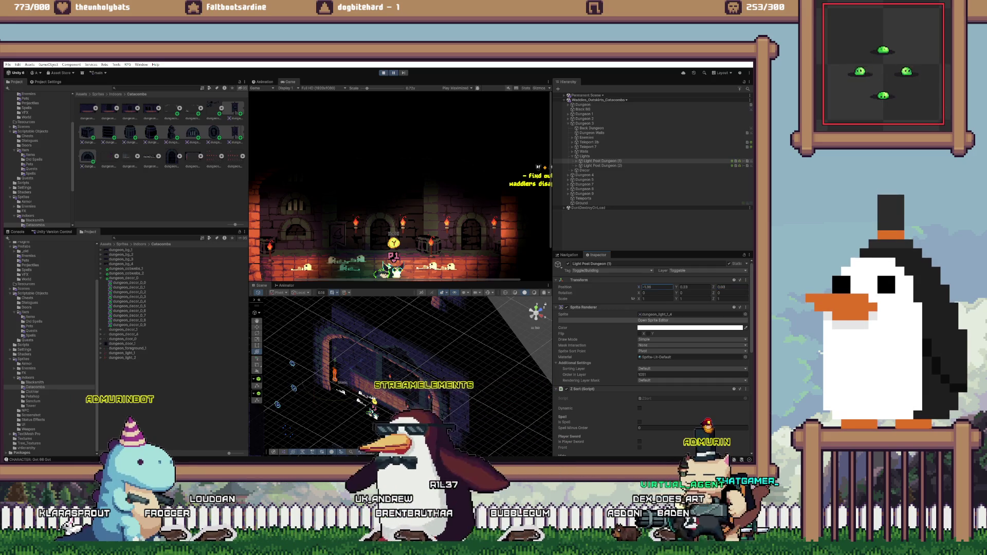
pyautogui.rightClick(600, 281)
pyautogui.moveTo(617, 326)
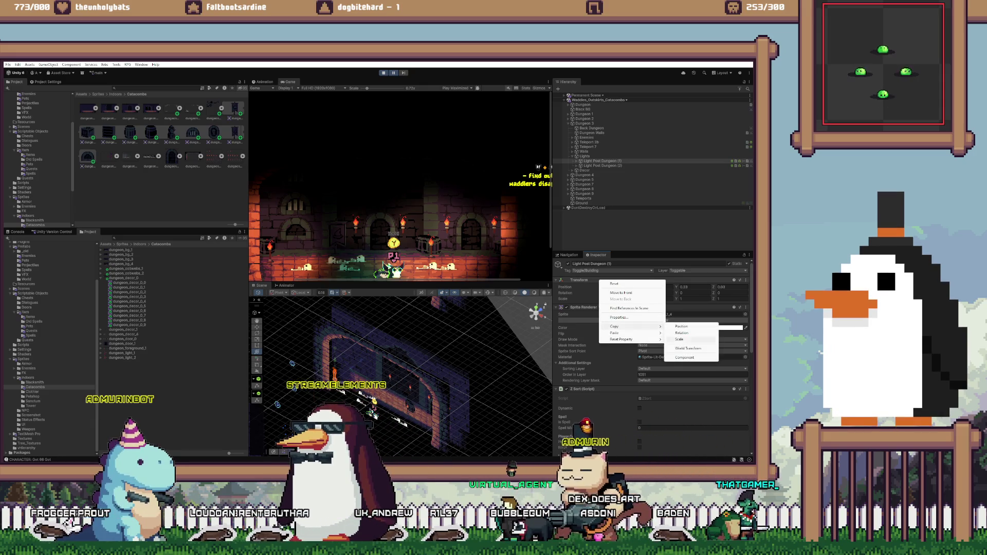
pyautogui.click(684, 357)
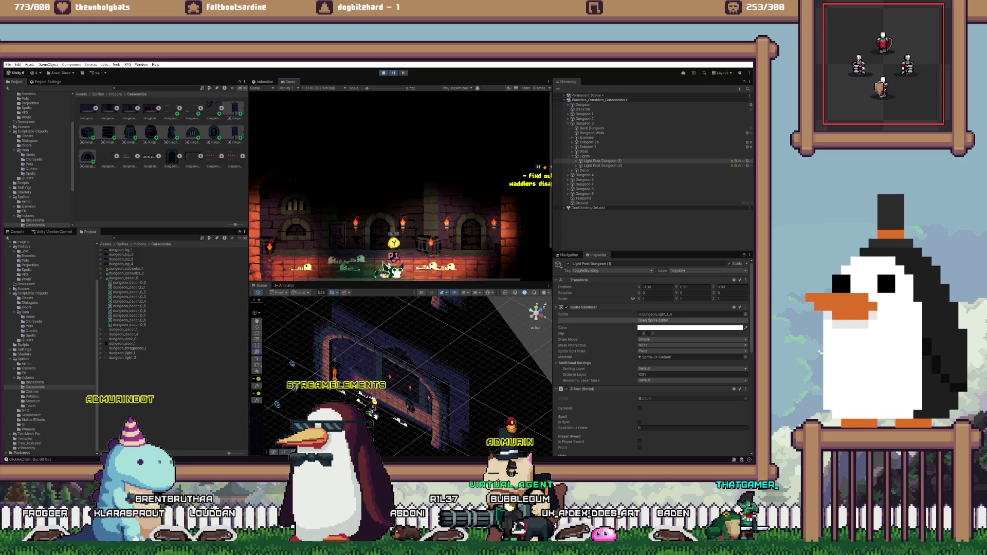
# - Set Light Post Dungeon (2)'s X position to 0.54 and copy its Transform values
pyautogui.click(600, 165)
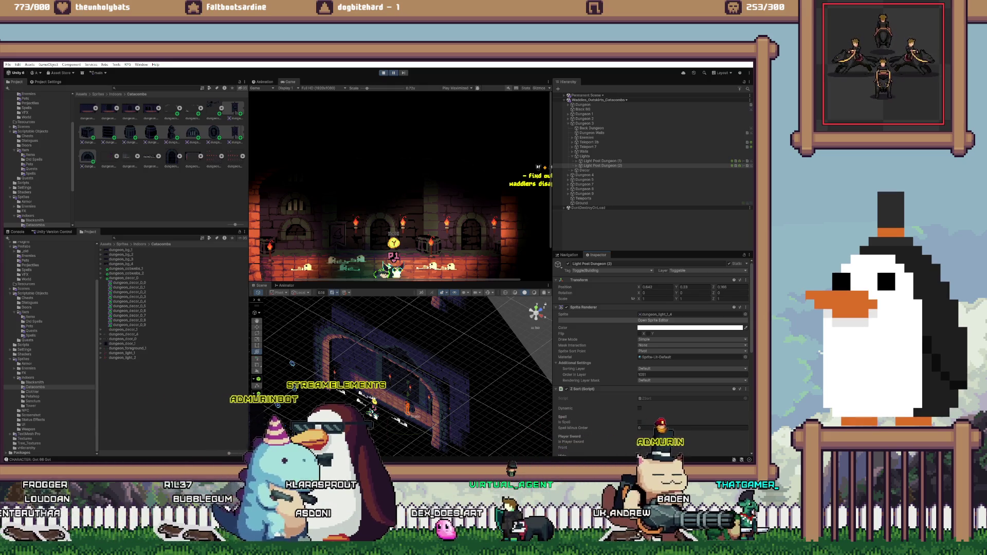
pyautogui.doubleClick(655, 287)
pyautogui.write('1.41')
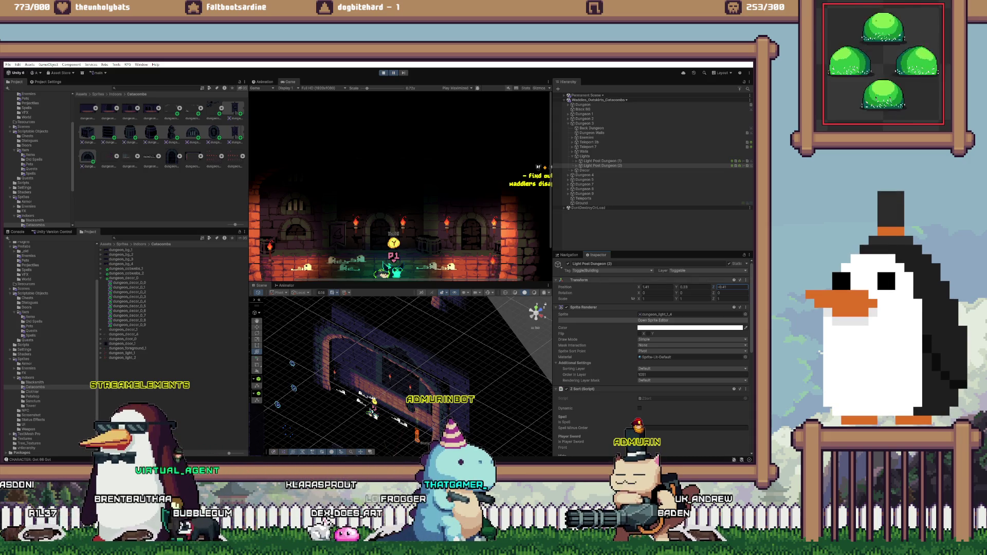
pyautogui.click(655, 286)
pyautogui.write('0.51')
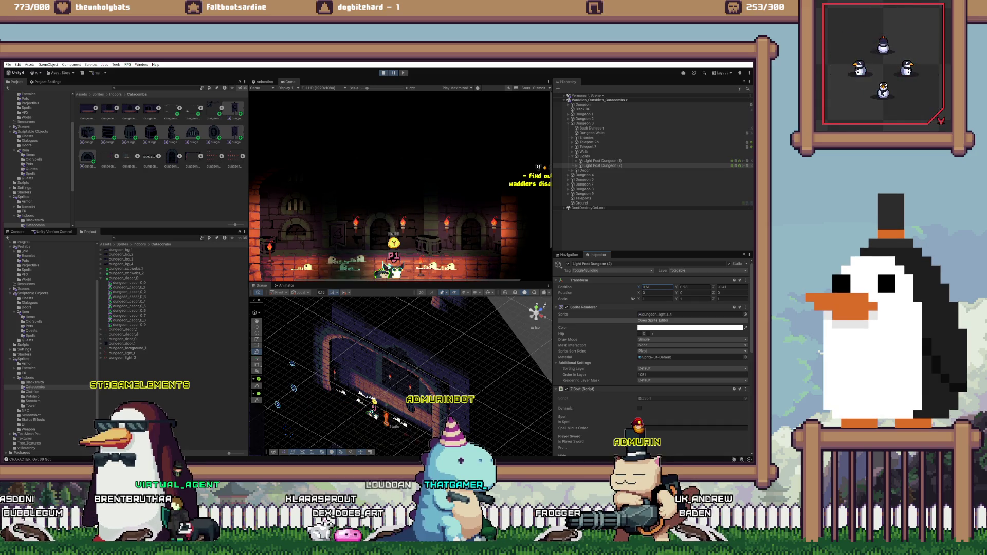
pyautogui.press('BackSpace')
pyautogui.write('4')
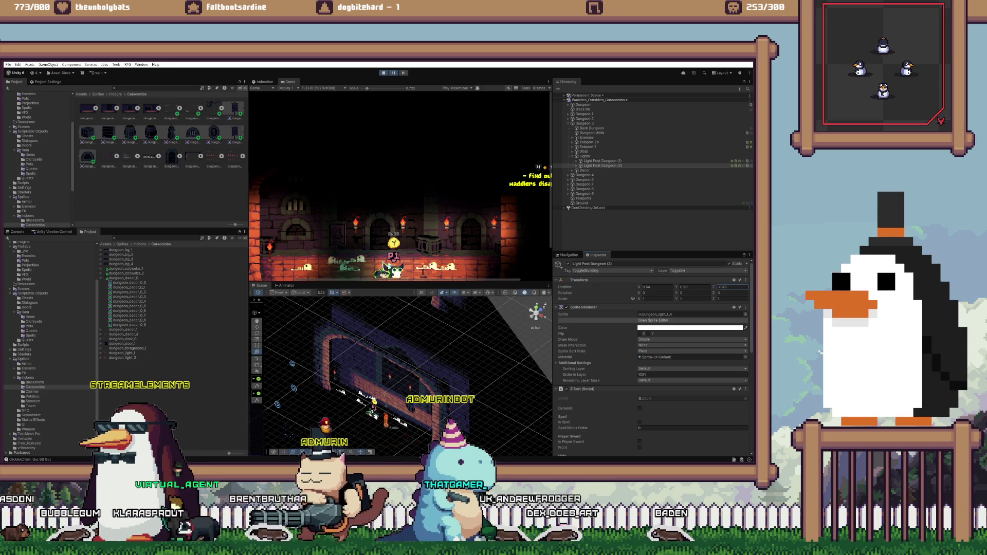
pyautogui.scroll(2, 512, 206)
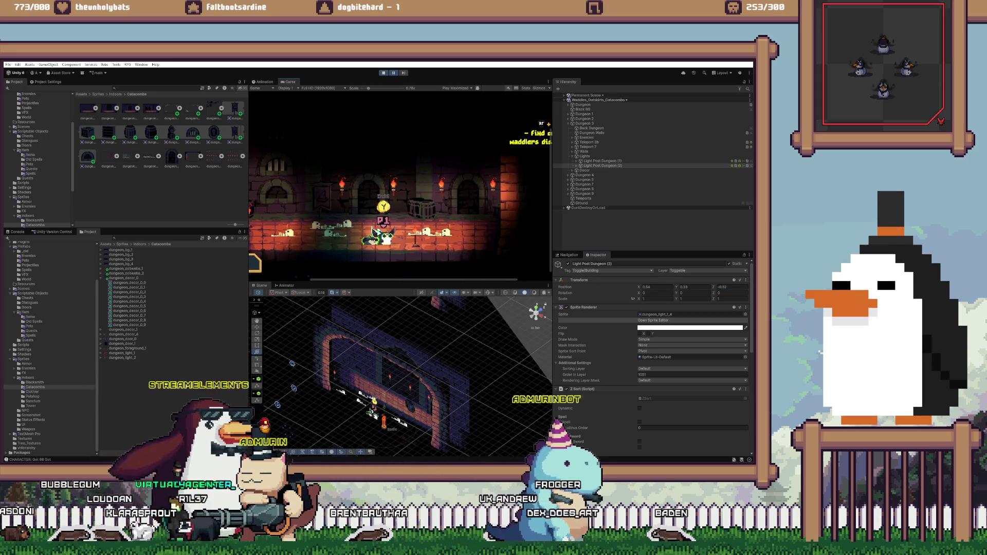
pyautogui.rightClick(615, 280)
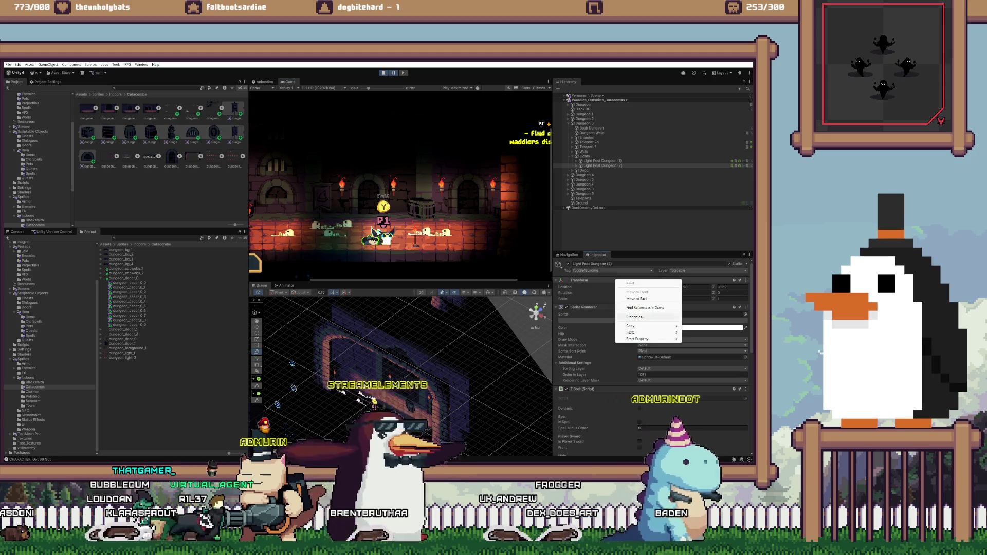
pyautogui.moveTo(648, 326)
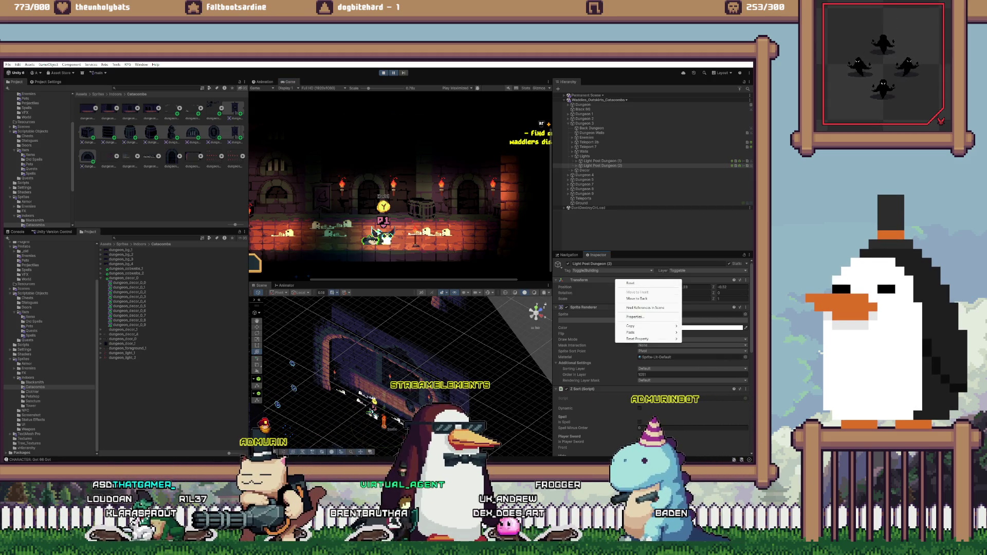
pyautogui.click(630, 283)
# - Reselect Light Post Dungeon (1) and check its Transform options without changing anything
pyautogui.click(579, 280)
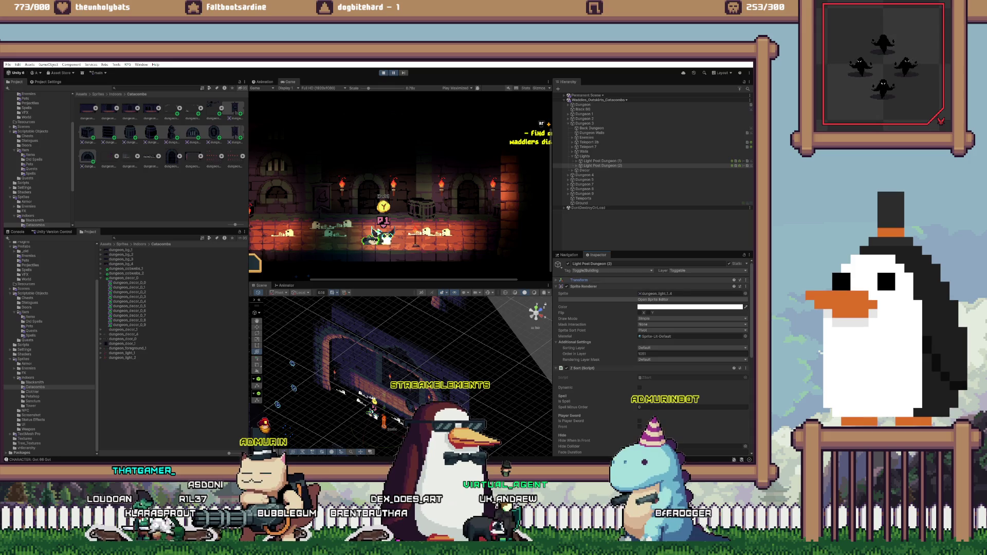
pyautogui.click(579, 280)
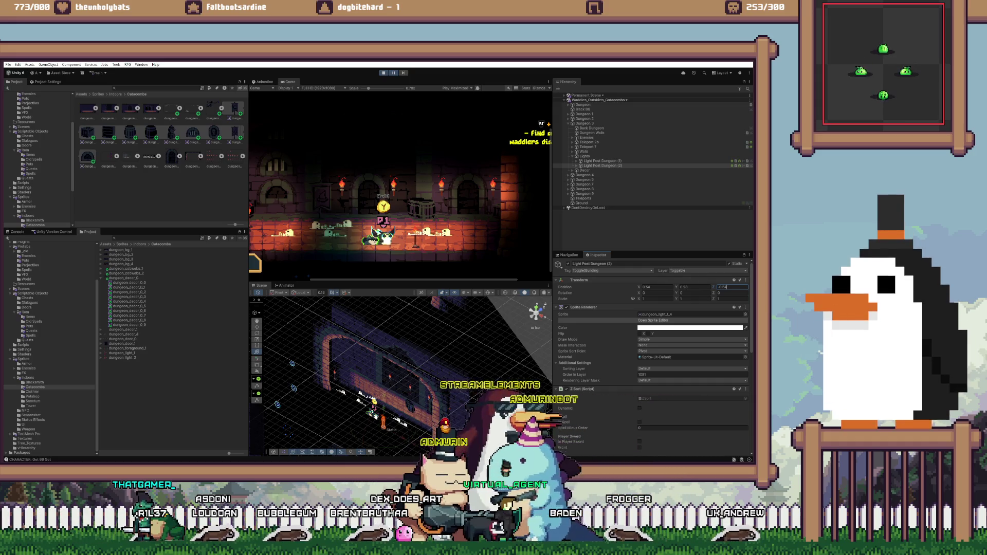
pyautogui.click(601, 161)
pyautogui.rightClick(601, 280)
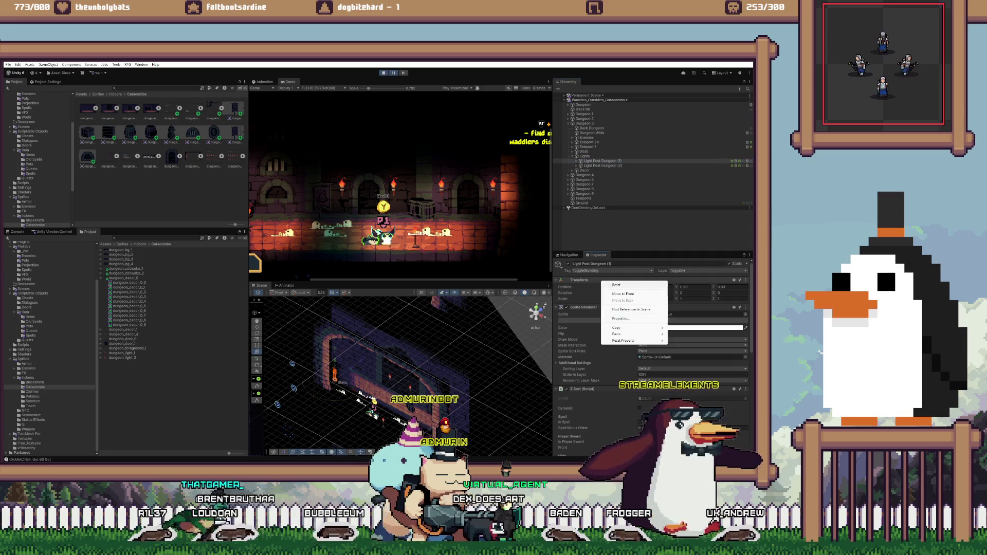
pyautogui.press('Escape')
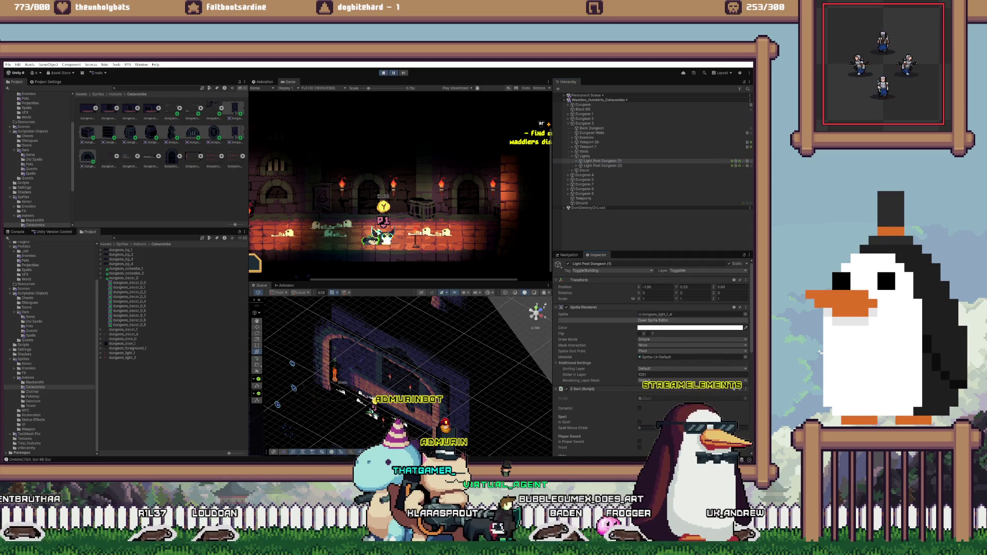
# - Stop Play mode, load Catacombs, and select Light Post Dungeon (1) under Dungeon 3's Lights
pyautogui.hotkey('ctrl', 'p')
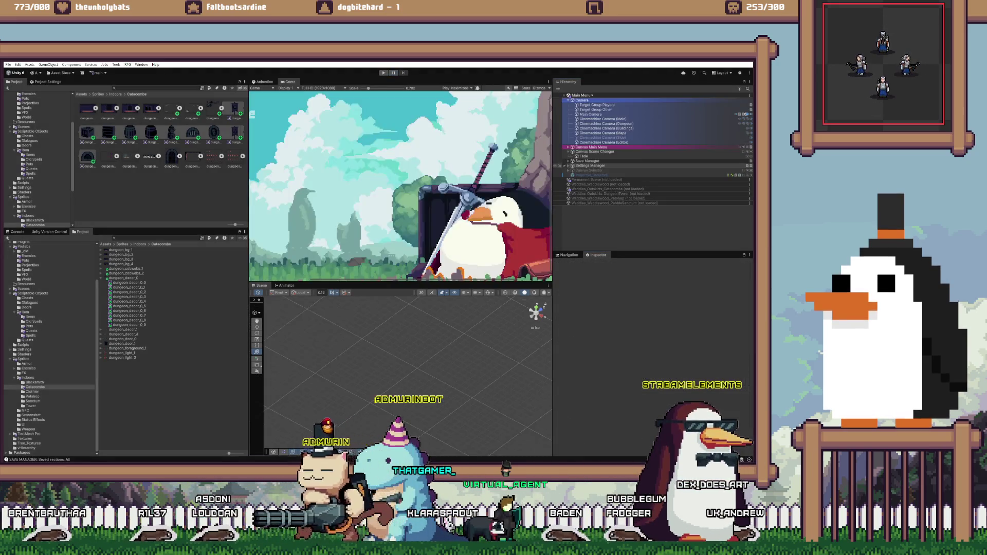
pyautogui.rightClick(610, 189)
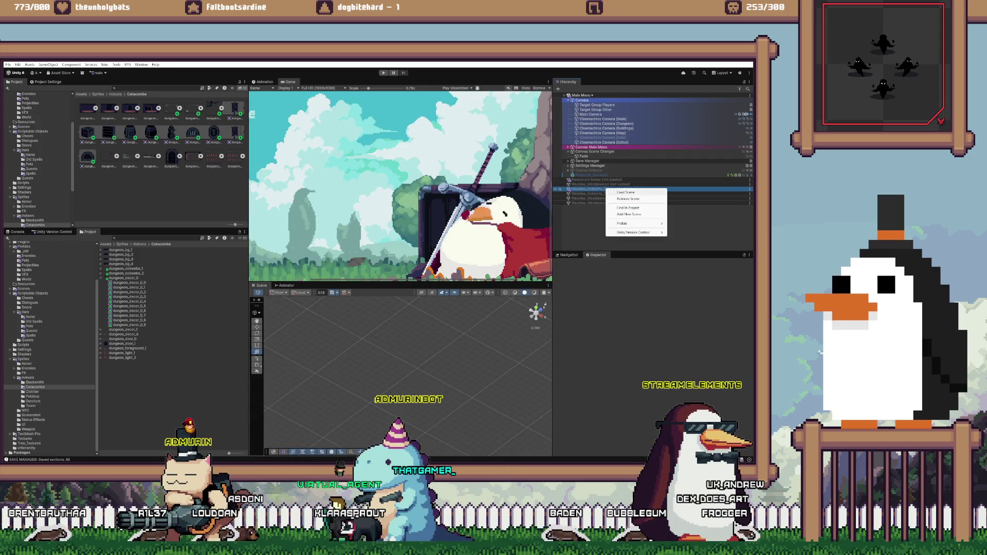
pyautogui.click(638, 199)
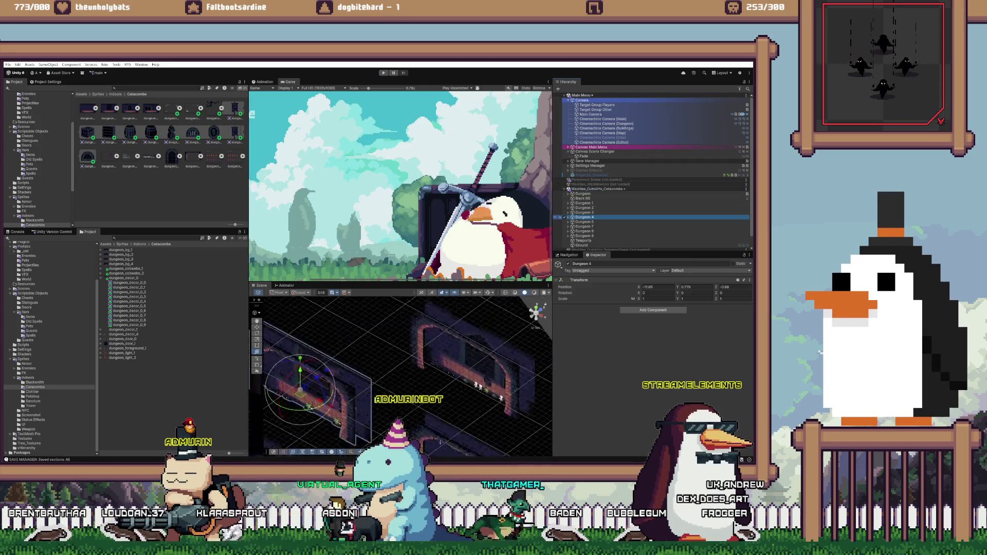
pyautogui.click(584, 213)
pyautogui.press('f')
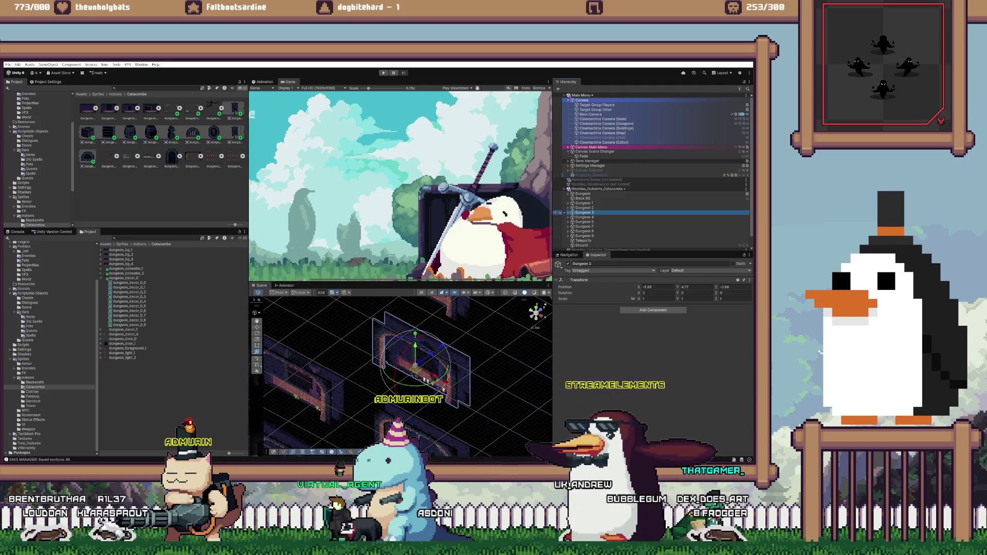
pyautogui.press('Right')
pyautogui.scroll(-3, 617, 231)
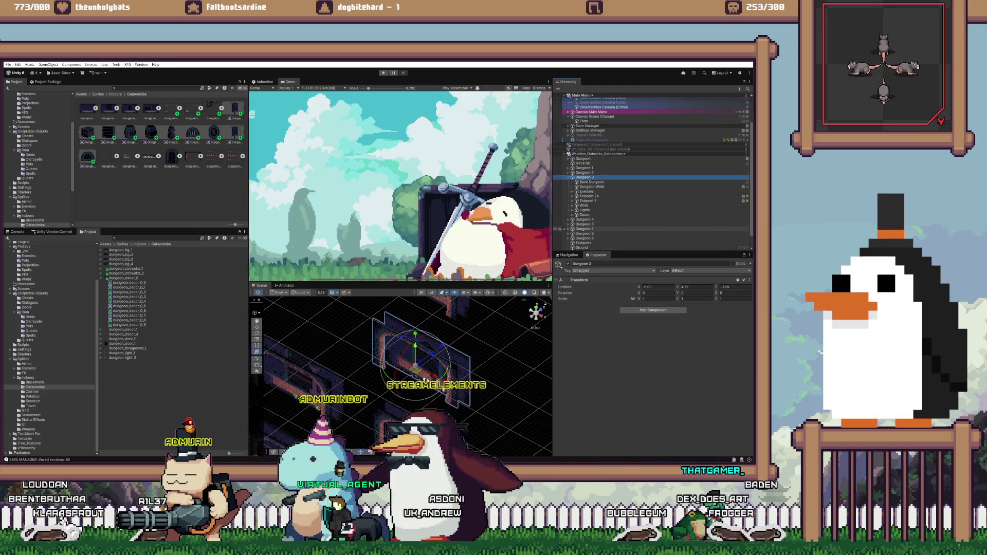
pyautogui.click(572, 210)
pyautogui.click(600, 214)
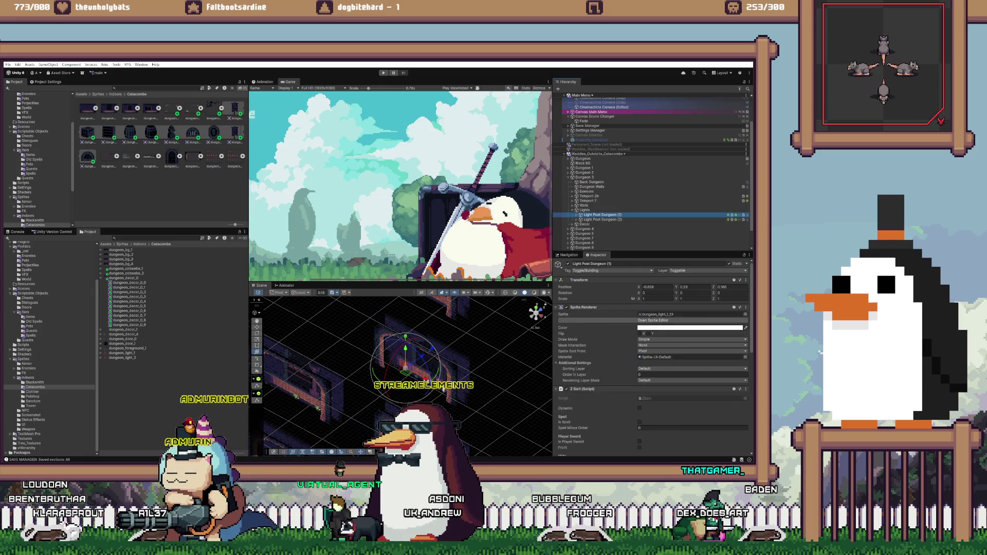
# - Paste the copied Transform component values onto Light Post Dungeon (1), then unload Catacombs
pyautogui.rightClick(591, 280)
pyautogui.moveTo(627, 333)
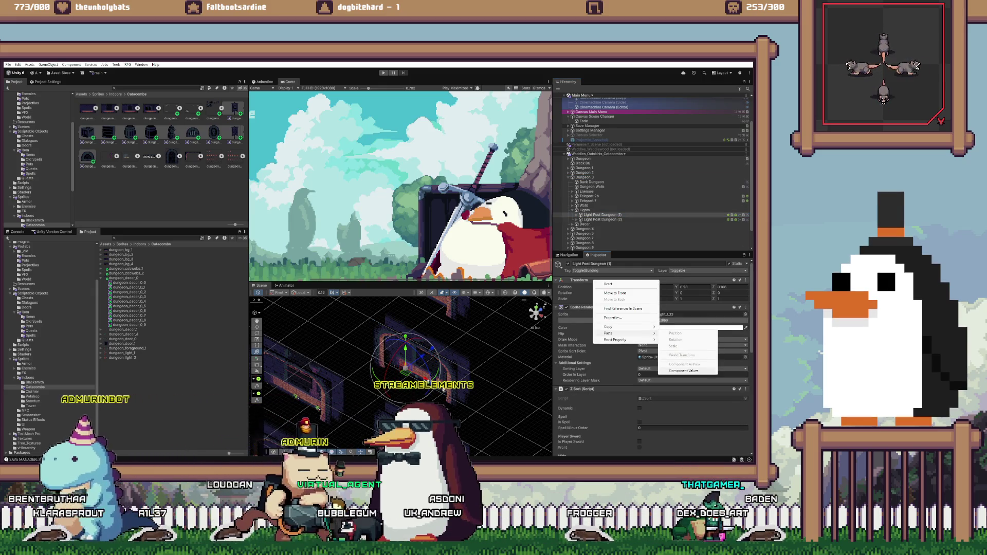
pyautogui.click(684, 371)
pyautogui.click(602, 219)
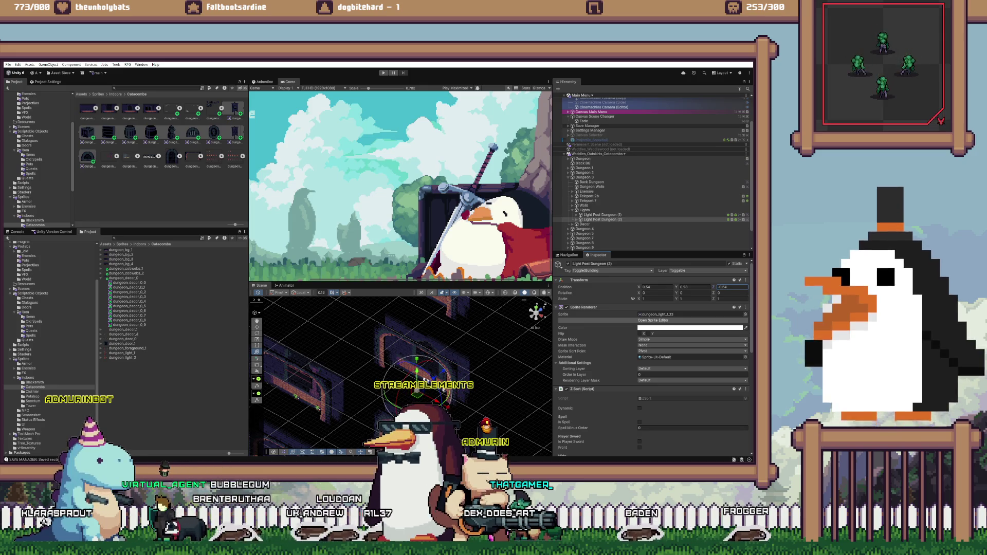
pyautogui.rightClick(635, 153)
pyautogui.click(657, 189)
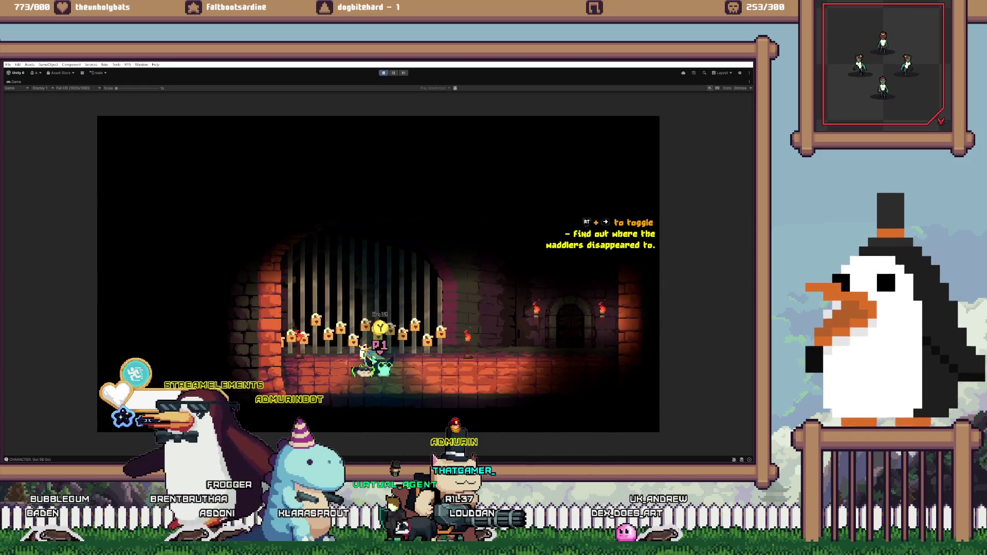
# - Exit Play mode after playtesting the catacomb room
pyautogui.hotkey('ctrl', 'p')
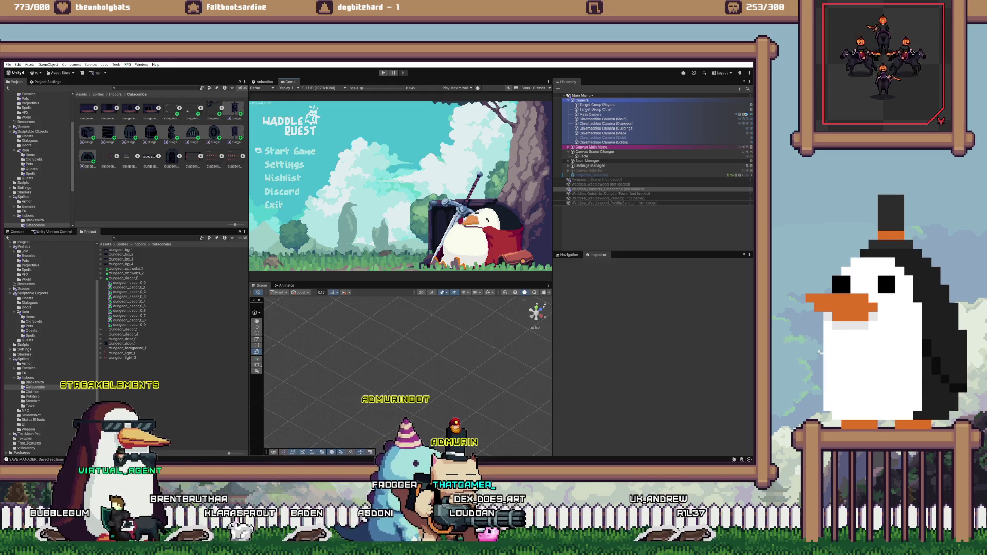
# - Review the DECOR section of WADDLE_WADDLE.md in VS Code, then return to the chandelier results
pyautogui.hotkey('alt', 'Tab')
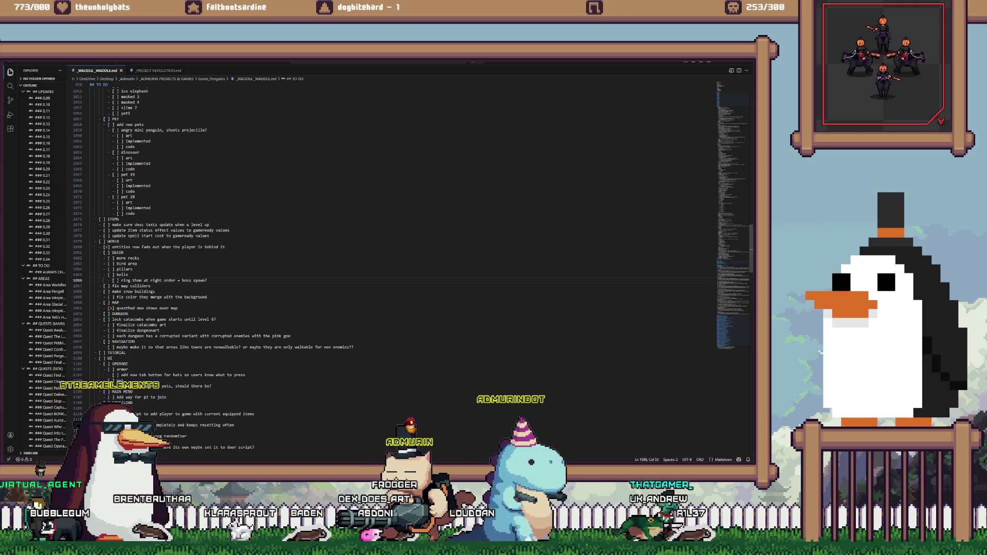
pyautogui.click(124, 252)
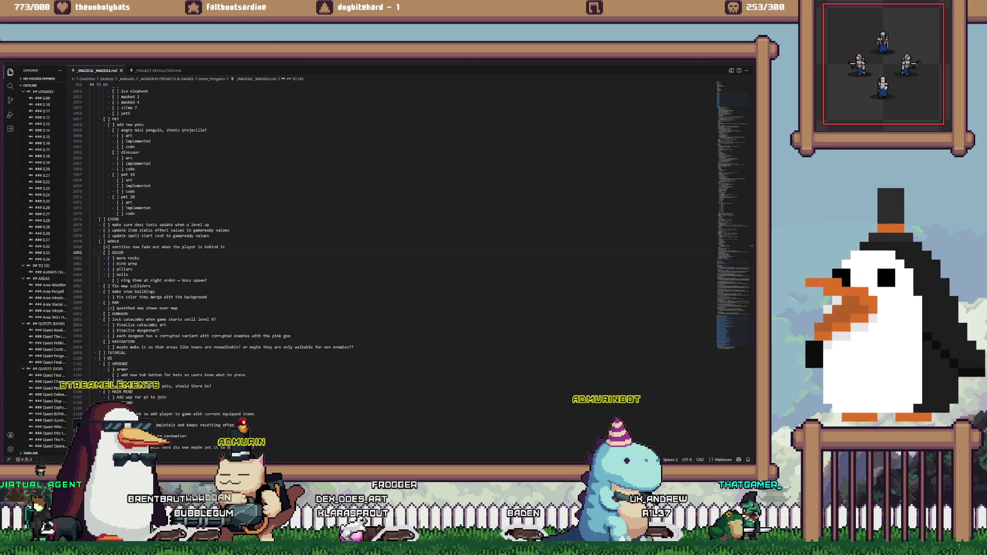
pyautogui.hotkey('alt', 'Tab')
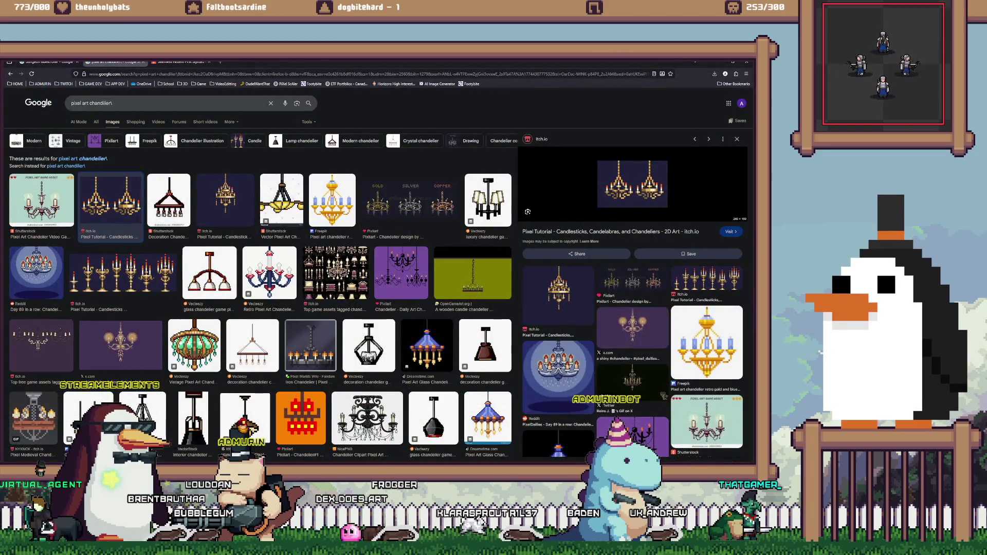
# - Navigate the browser to twitch.tv by autocompleting 'twi' in the address bar
pyautogui.hotkey('ctrl', 'l')
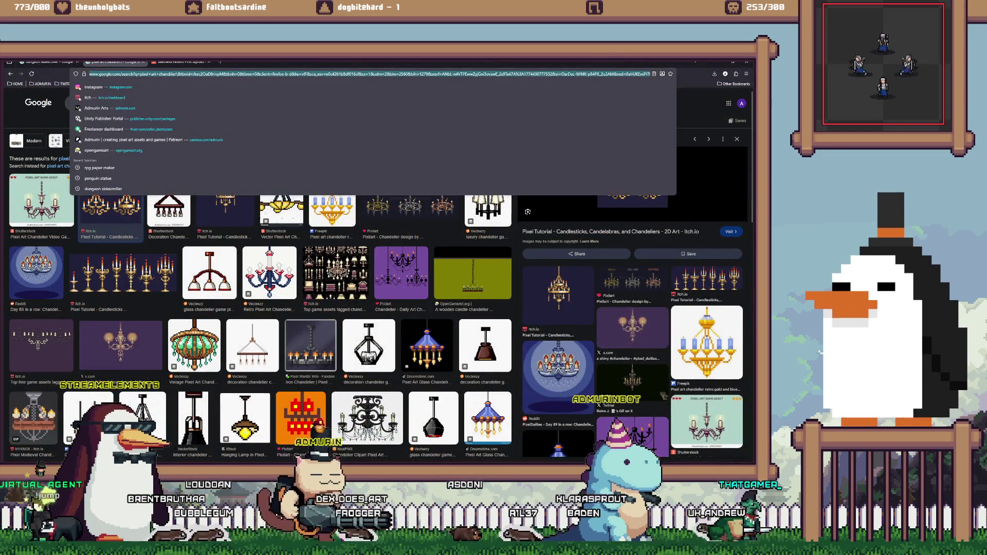
pyautogui.write('twitch.tv')
pyautogui.press('Return')
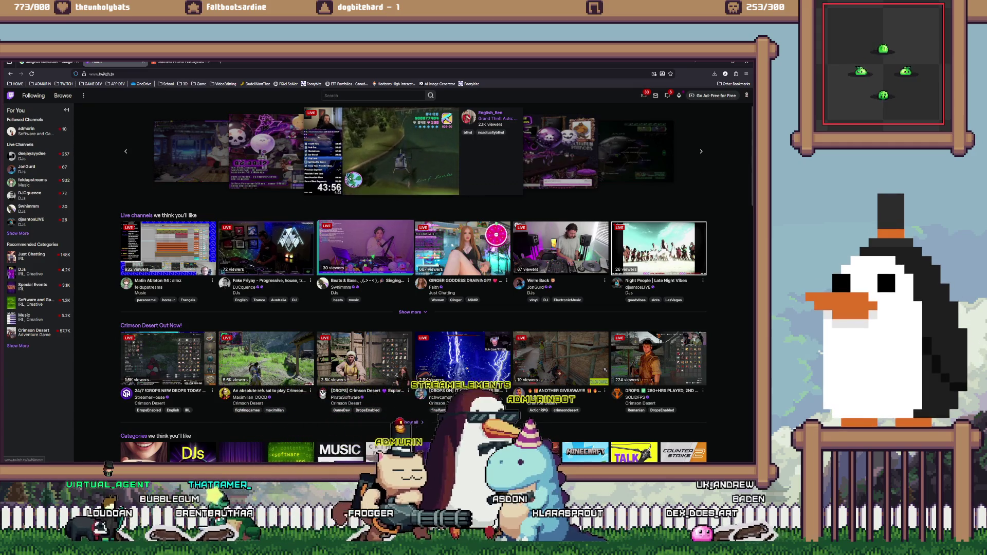
# - Open the followed sidebar channel streaming 'making the dungeons look more dungeon-y'
pyautogui.scroll(-4, 241, 262)
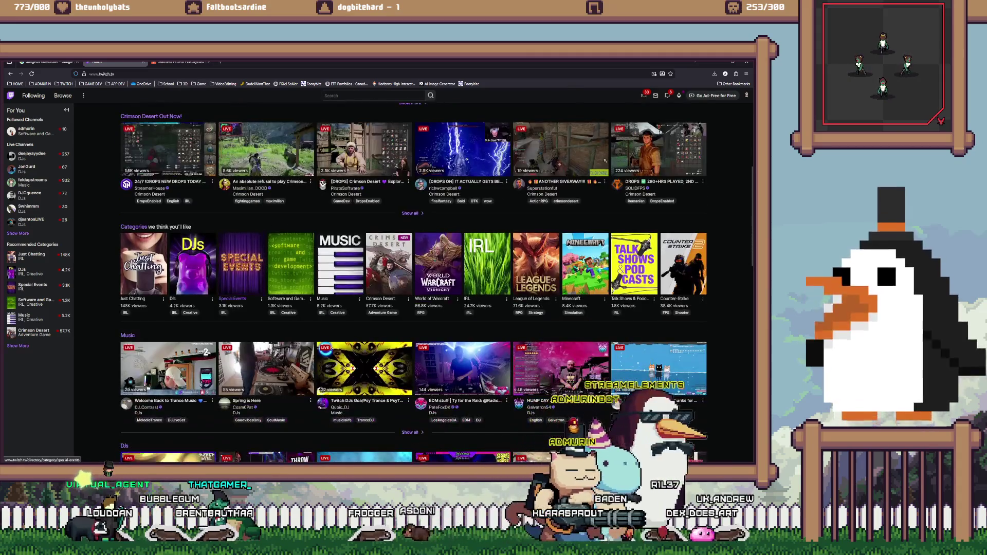
pyautogui.scroll(-3, 241, 308)
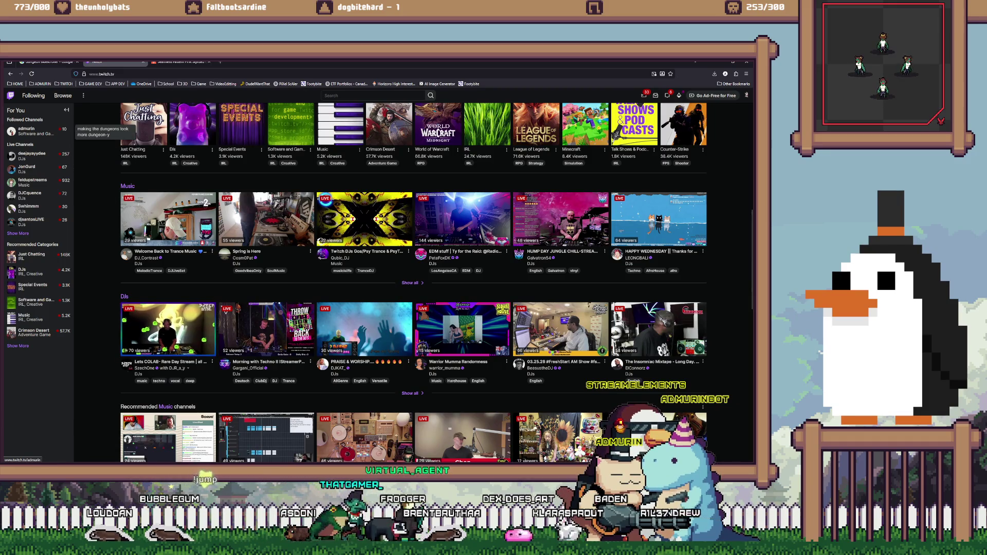
pyautogui.click(28, 131)
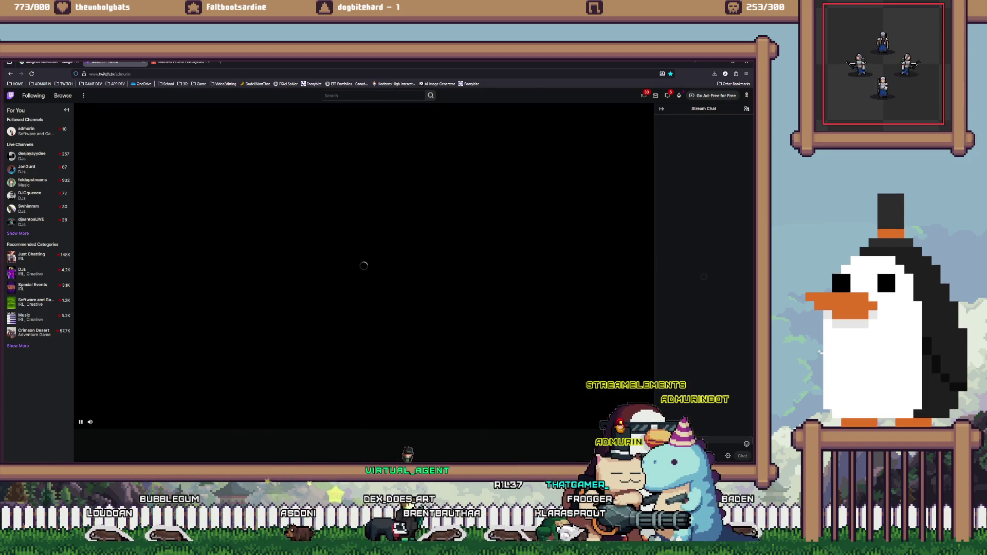
pyautogui.scroll(-5, 364, 283)
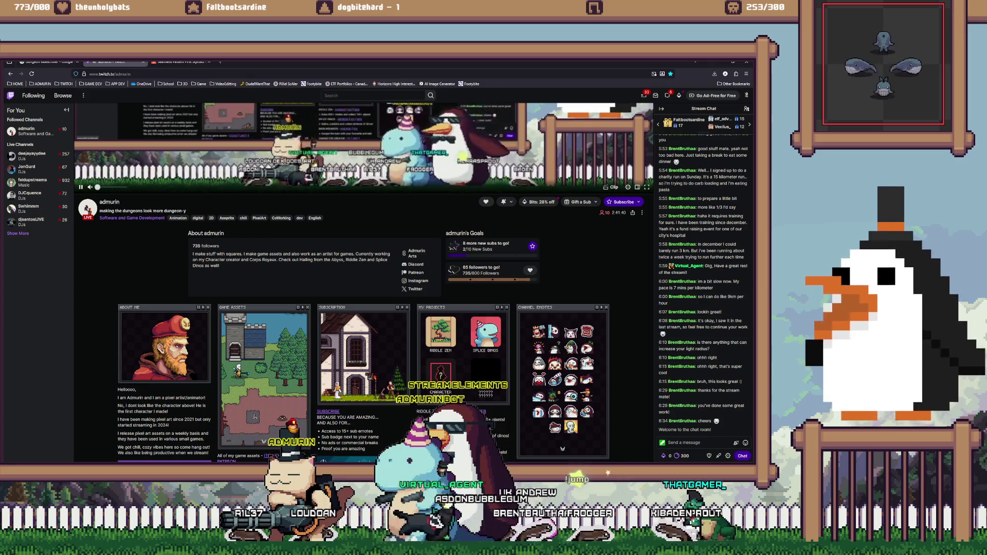
# - Open the PixelArt tag under the stream title to list live PixelArt channels on Twitch
pyautogui.scroll(-3, 364, 283)
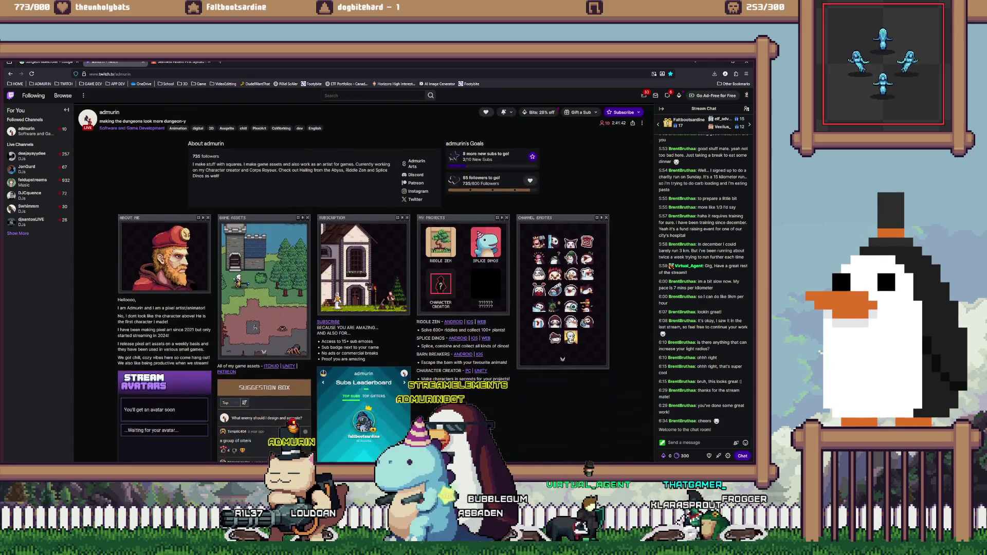
pyautogui.scroll(-3, 364, 283)
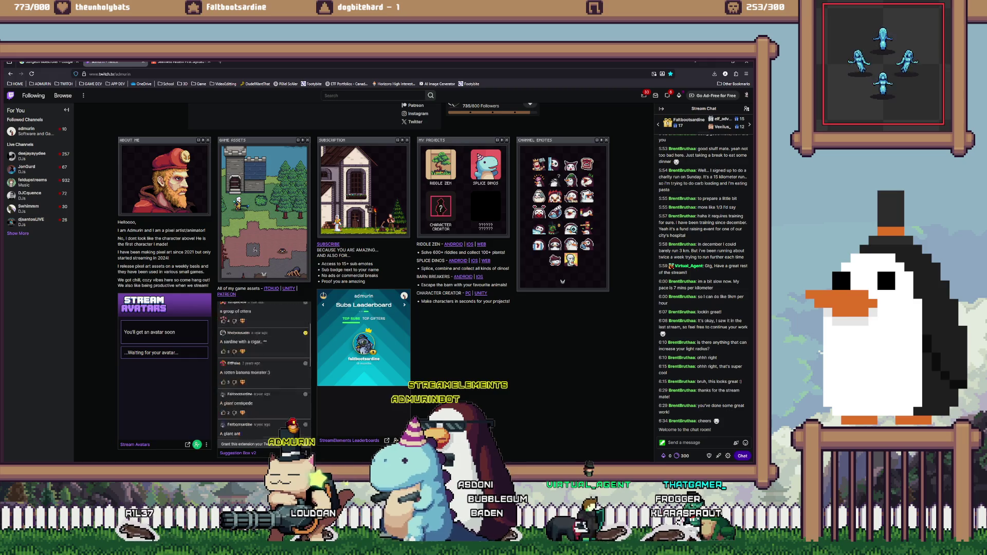
pyautogui.scroll(5, 198, 230)
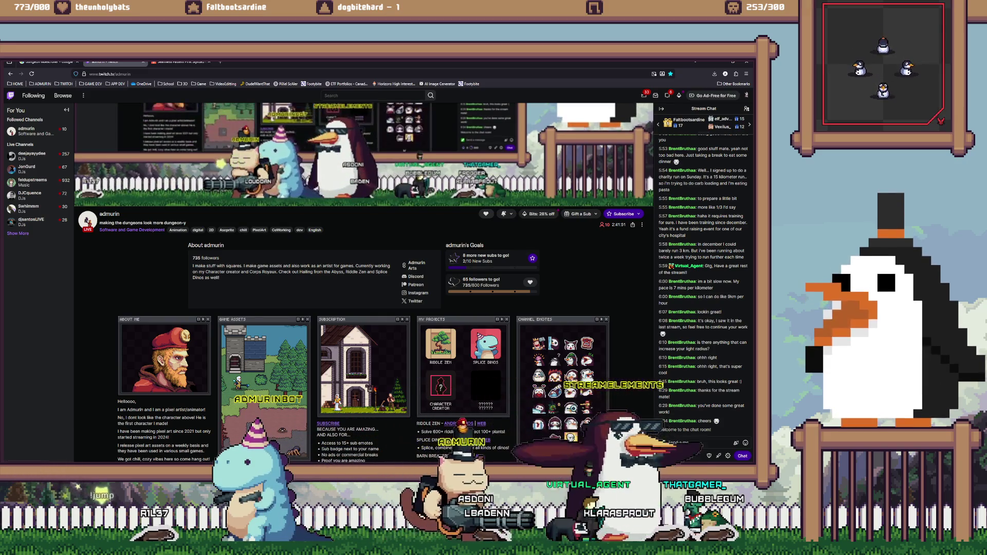
pyautogui.click(259, 230)
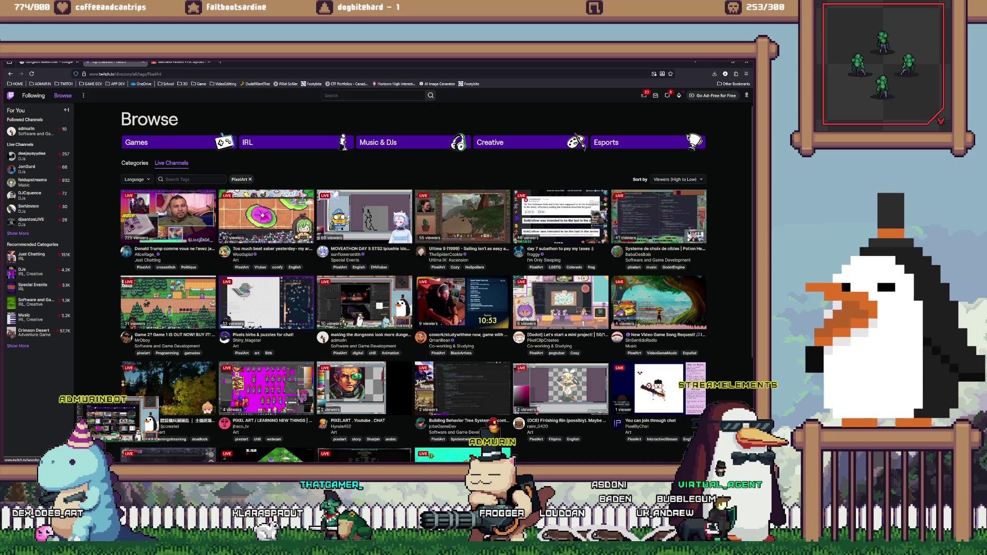
pyautogui.hotkey('alt', 'Tab')
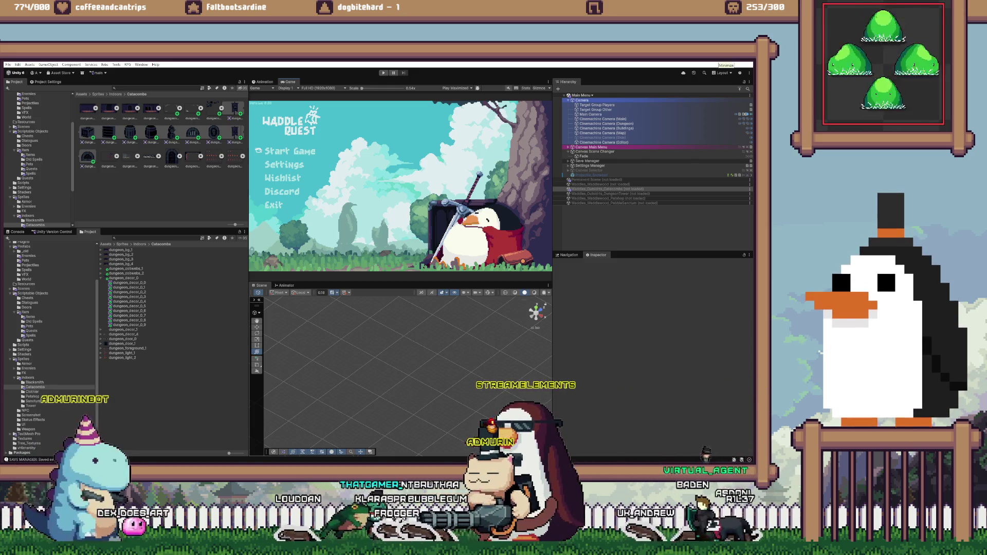
pyautogui.click(723, 62)
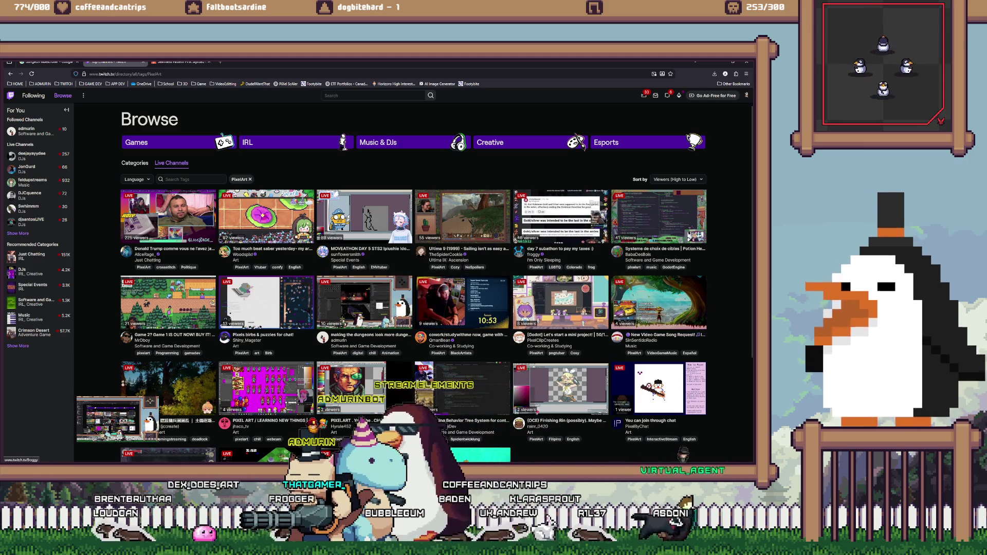
pyautogui.scroll(-3, 462, 247)
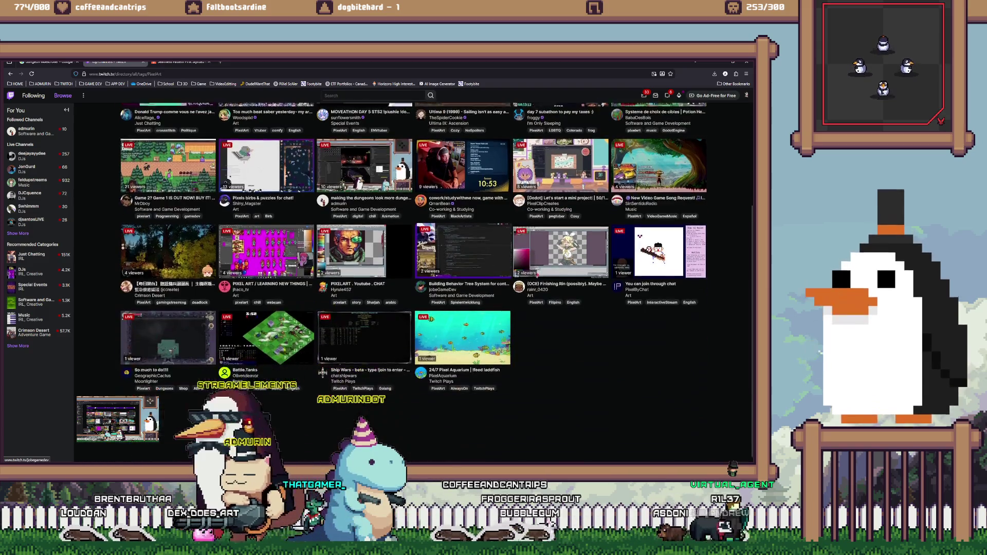
pyautogui.scroll(2, 266, 339)
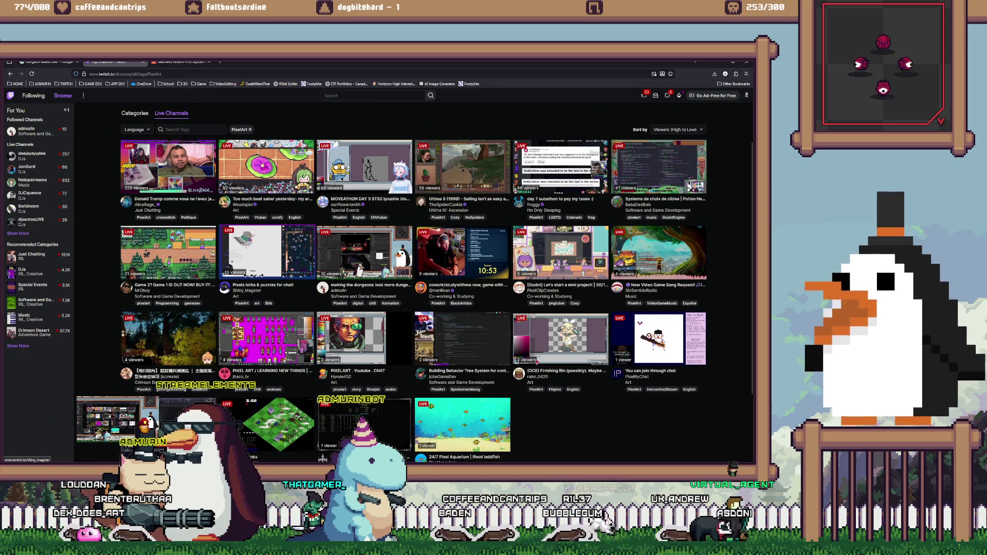
pyautogui.scroll(1, 311, 236)
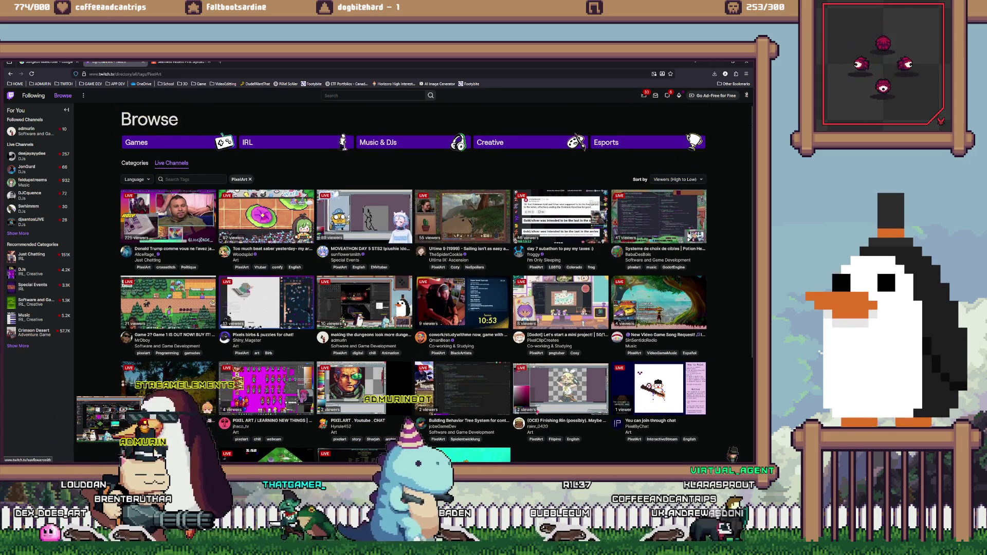